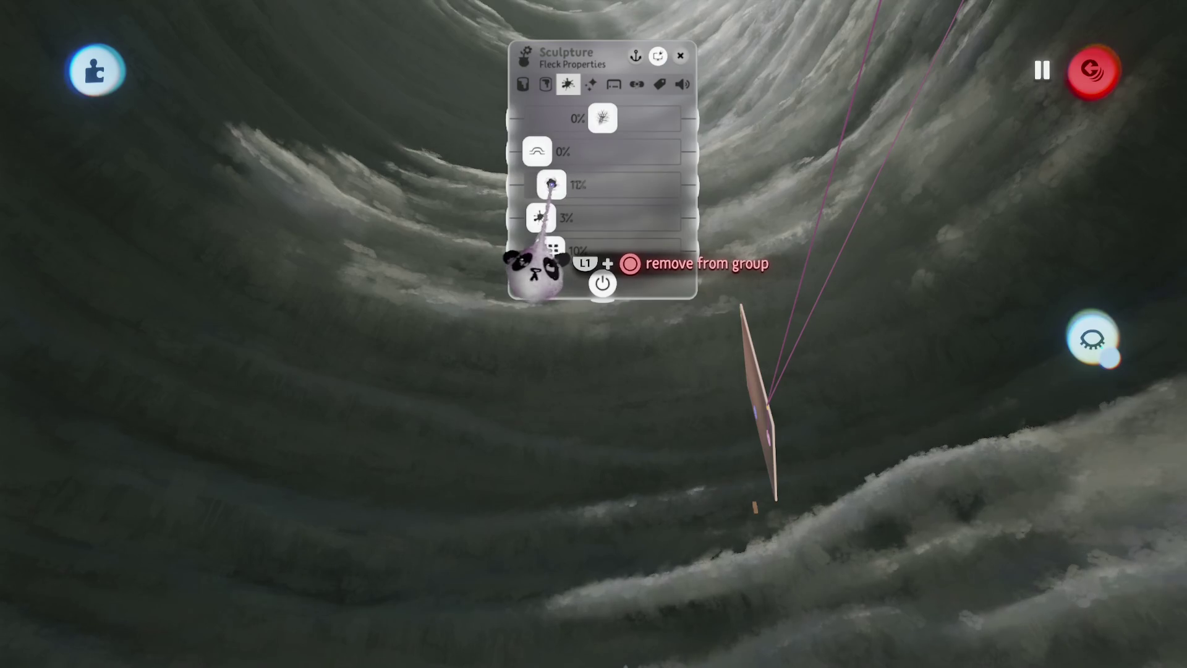
Close the Sculpture's Fleck Properties and play the level from the Dreams menu.
key("Escape")
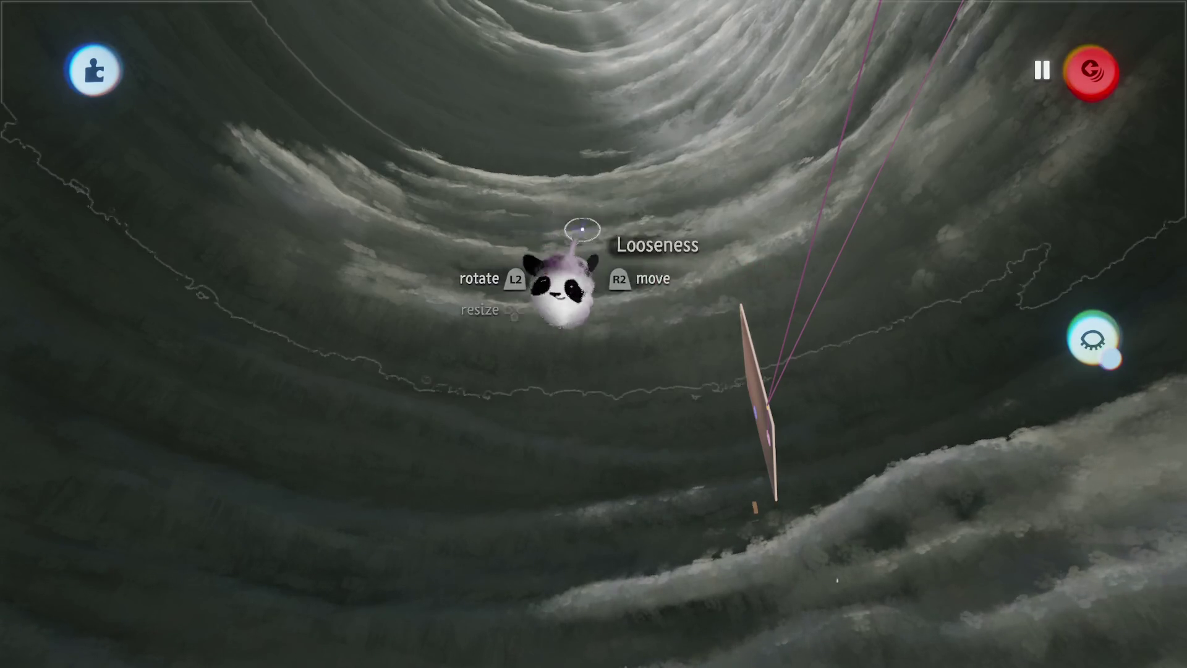
key("Escape")
key("Return")
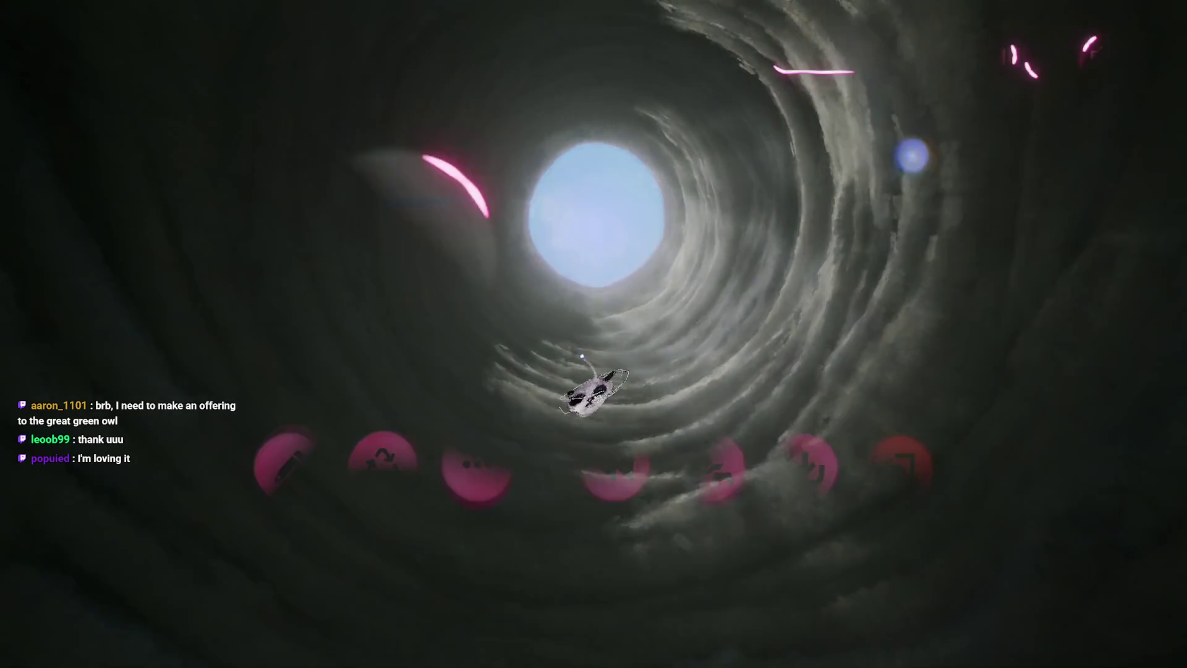
Return to edit mode, hide the toolbar, and tilt the scene camera up toward the sky opening.
key("Escape")
left_click(292, 464)
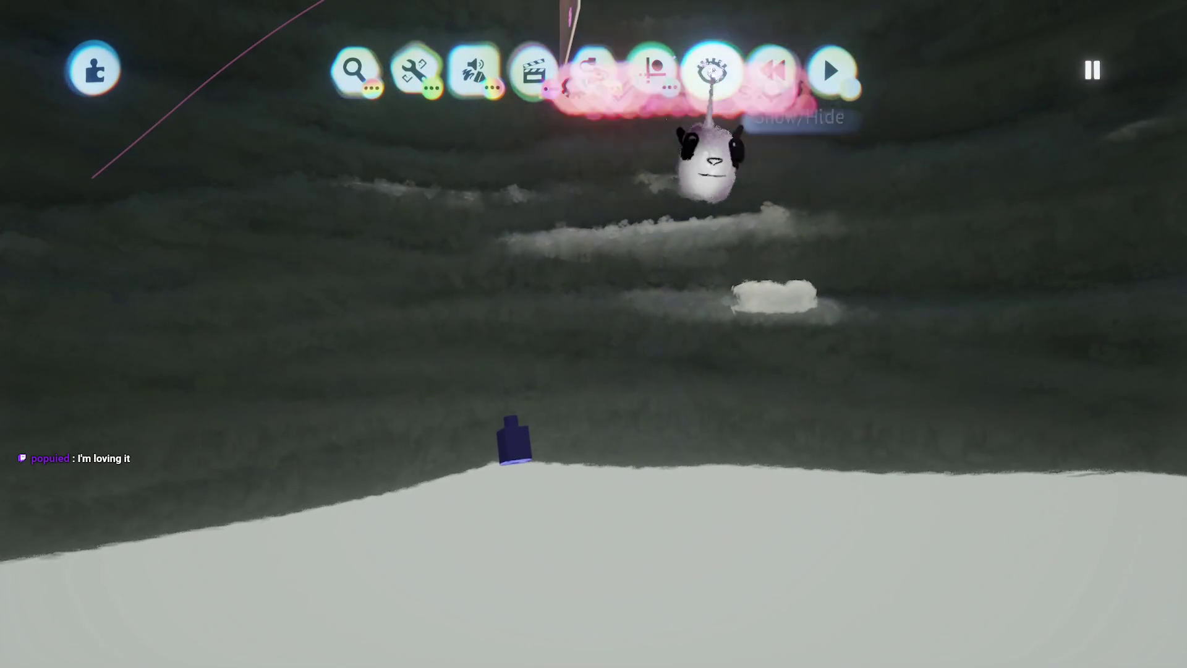
left_click(712, 71)
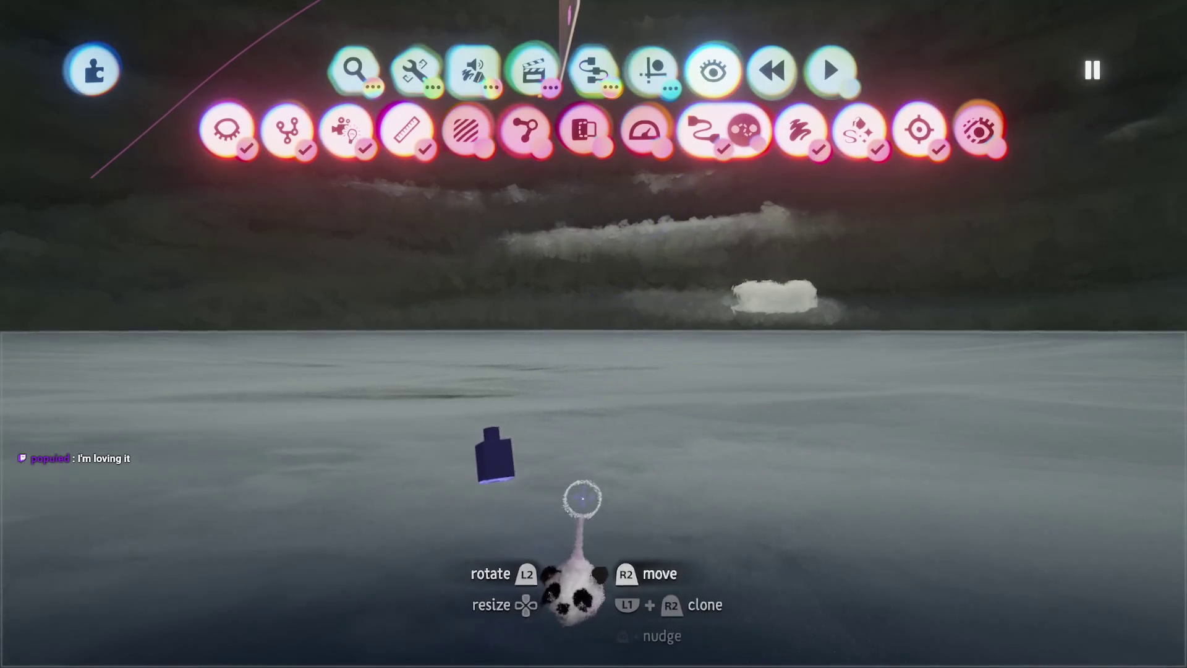
key("Escape")
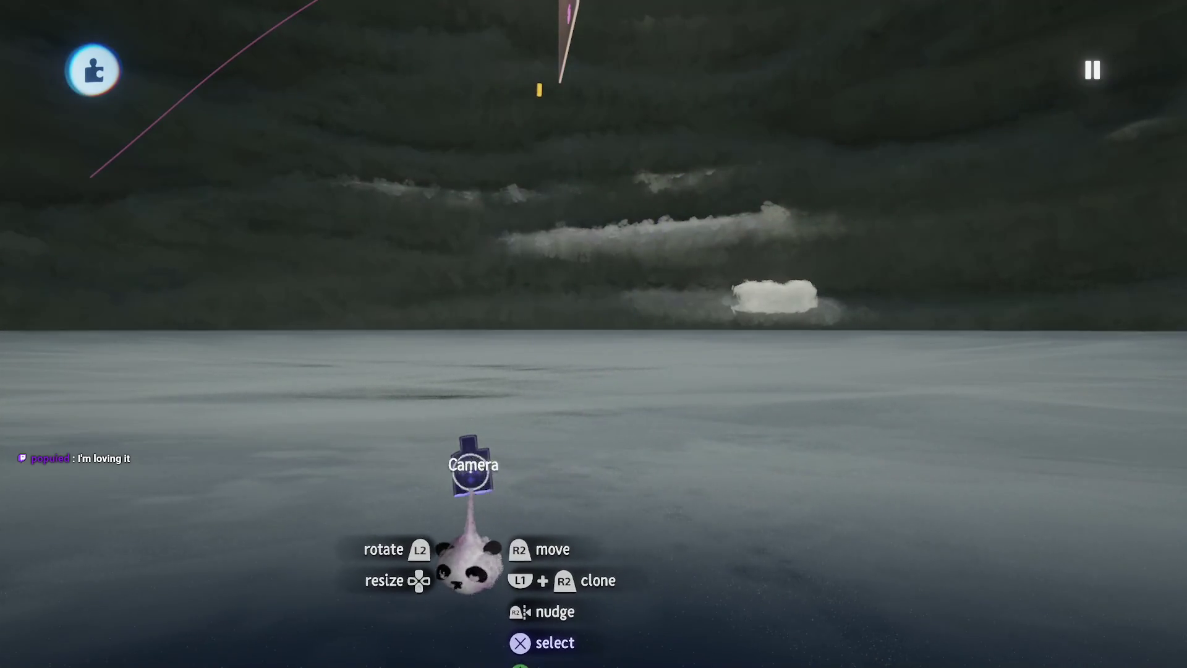
left_click(470, 465)
mouse_move(533, 502)
left_mouse_down()
mouse_move(527, 490)
mouse_move(543, 545)
mouse_move(554, 433)
mouse_move(548, 467)
mouse_move(551, 451)
left_mouse_up()
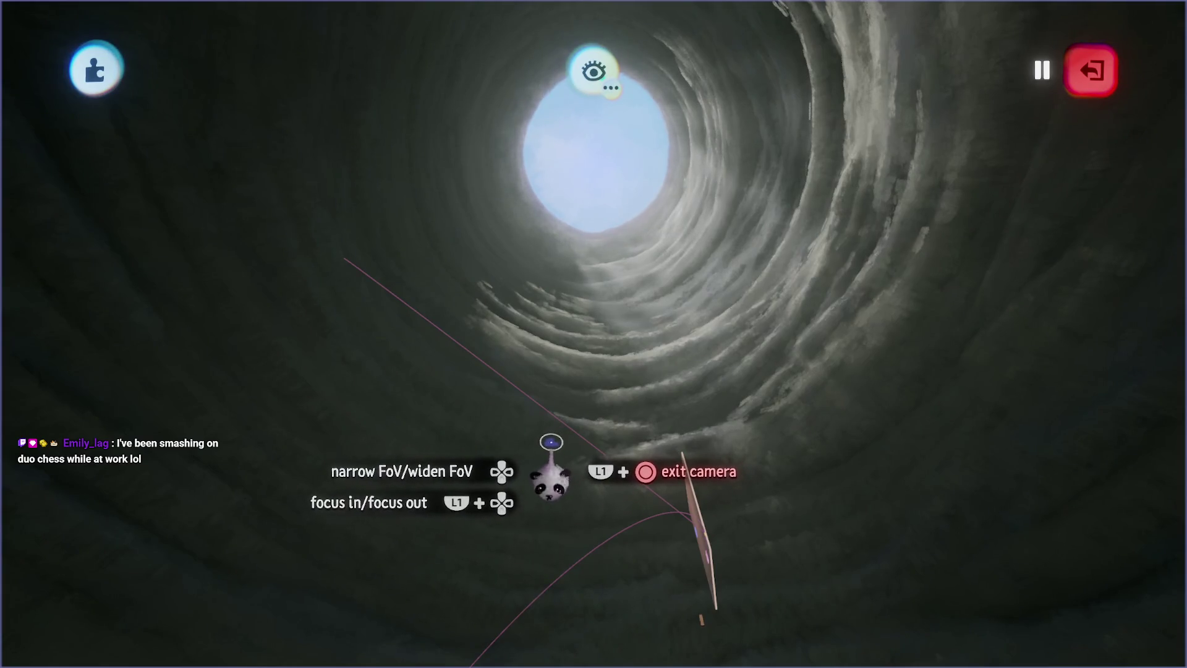
Preview the tunnel camera shot in play mode twice, nudging the Camera gadget between runs, then resume editing.
key("Escape")
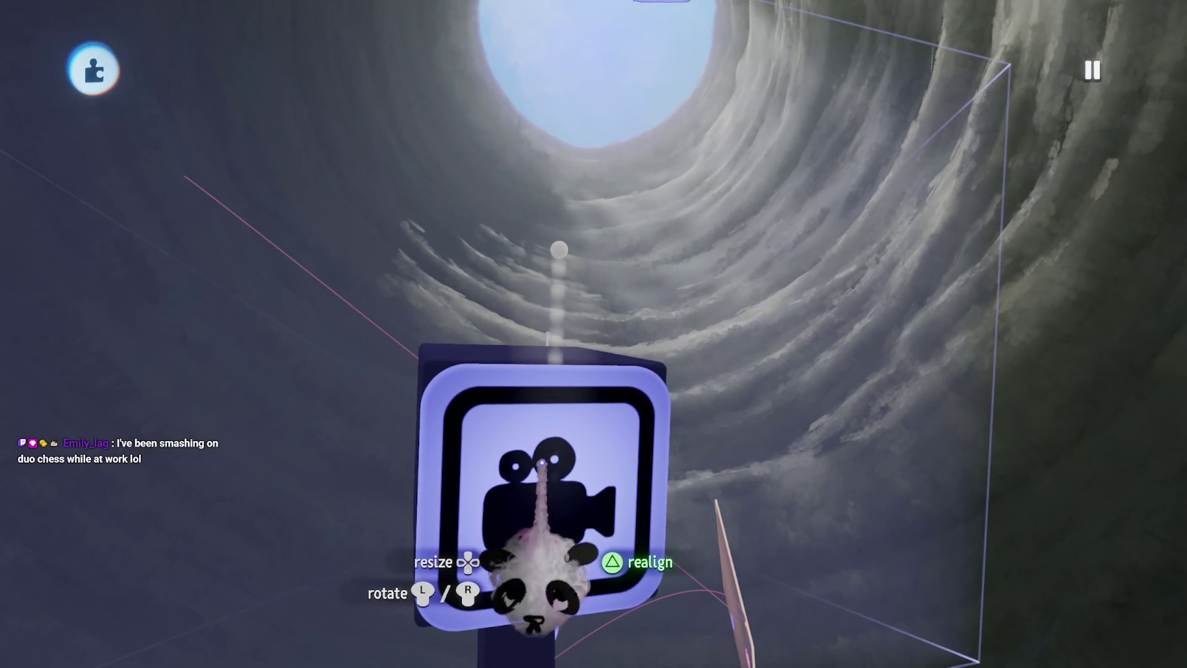
key("Escape")
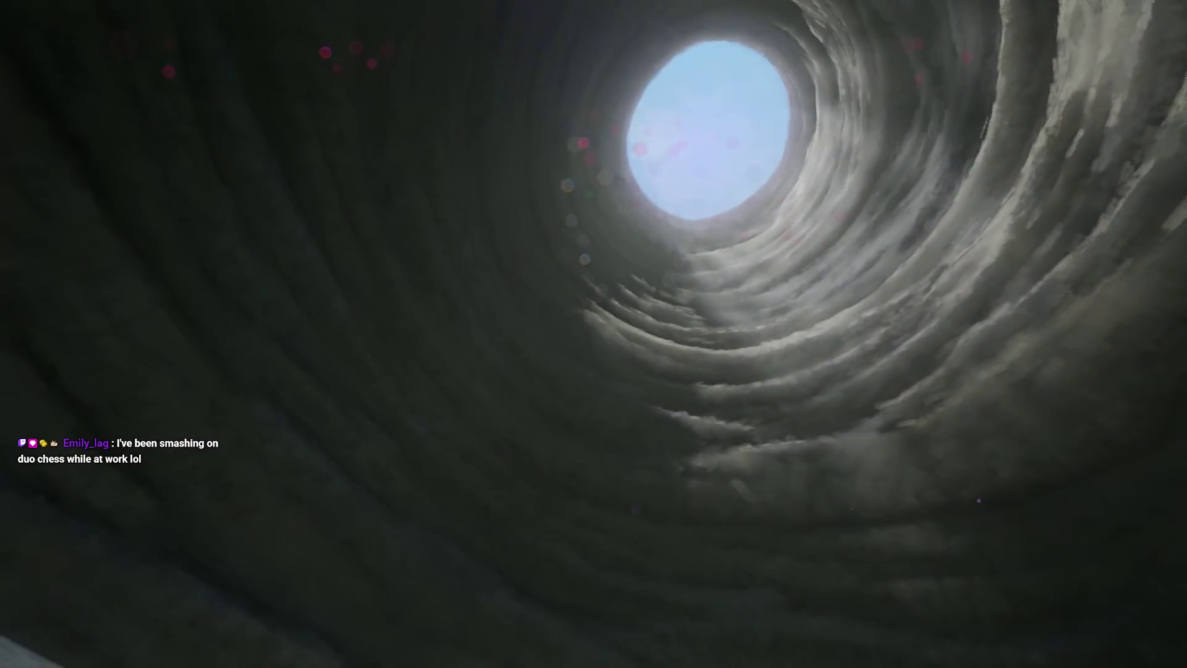
key("Escape")
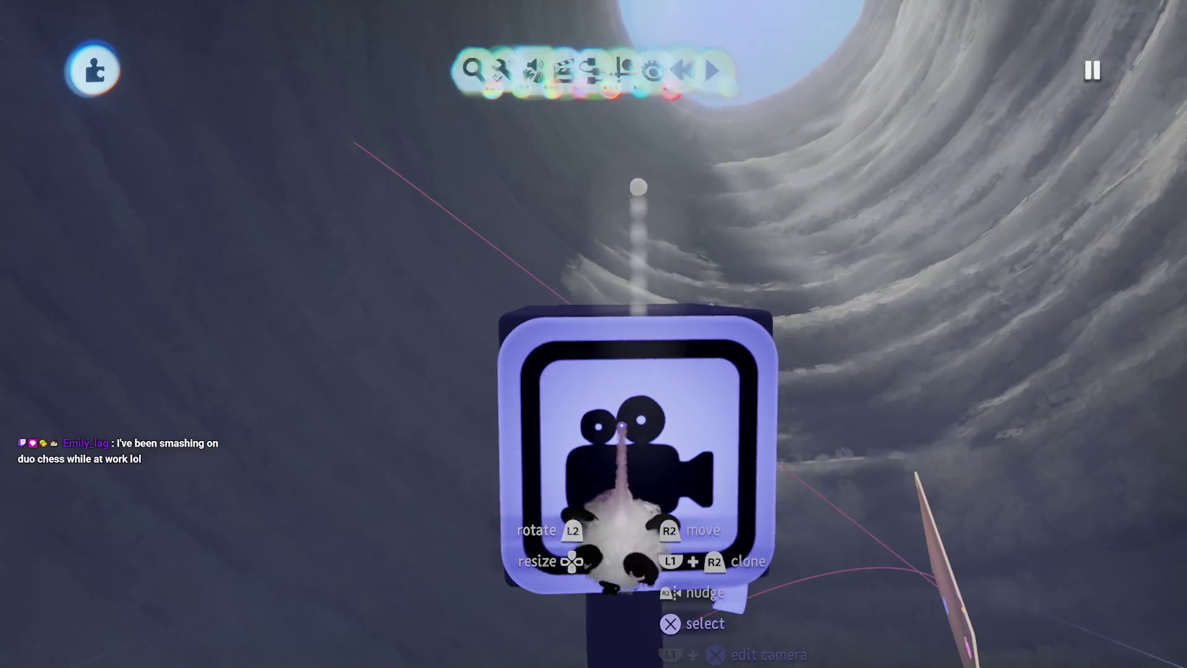
left_click_drag(614, 530, 619, 544)
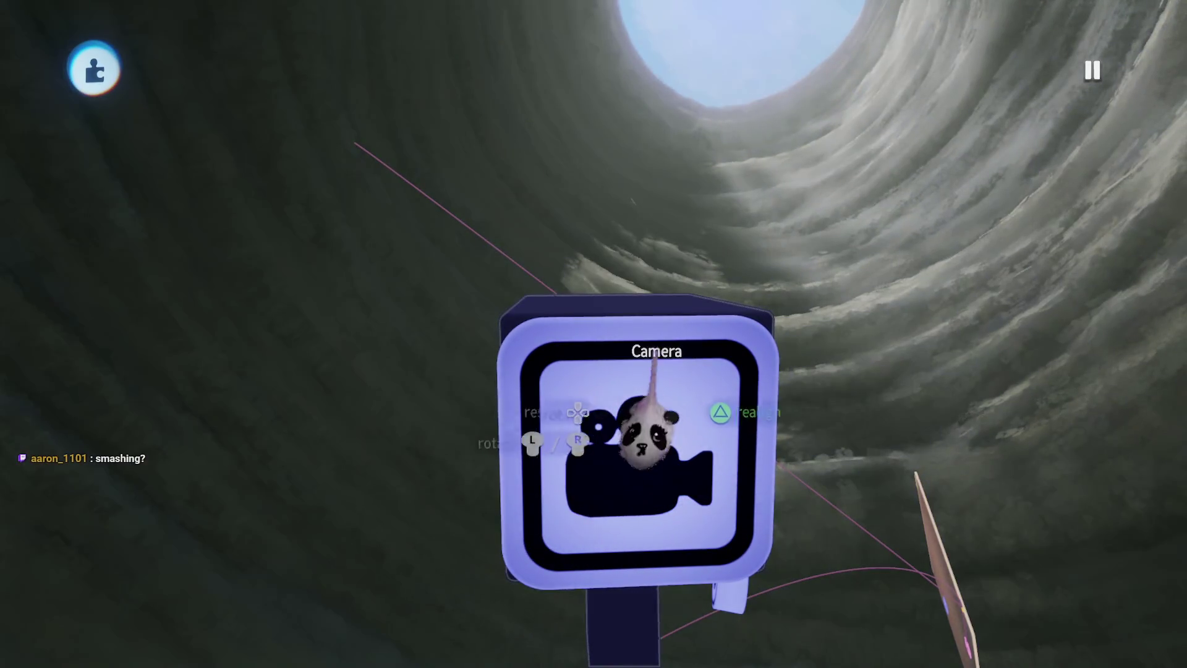
key("Escape")
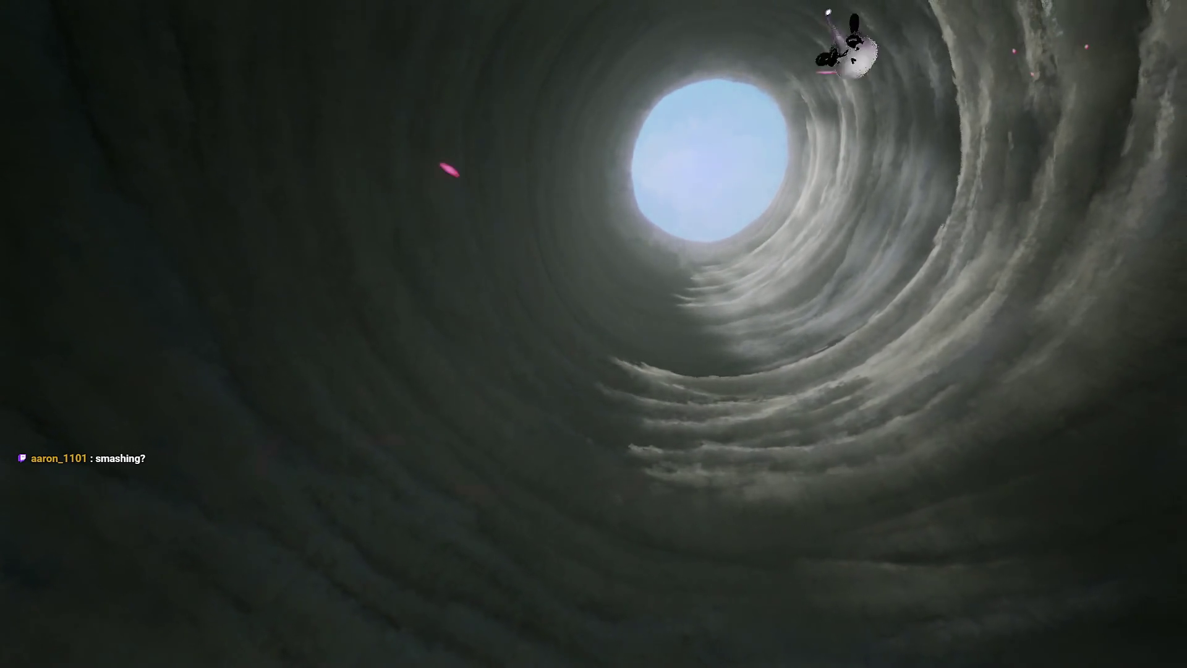
key("Escape")
left_click(286, 464)
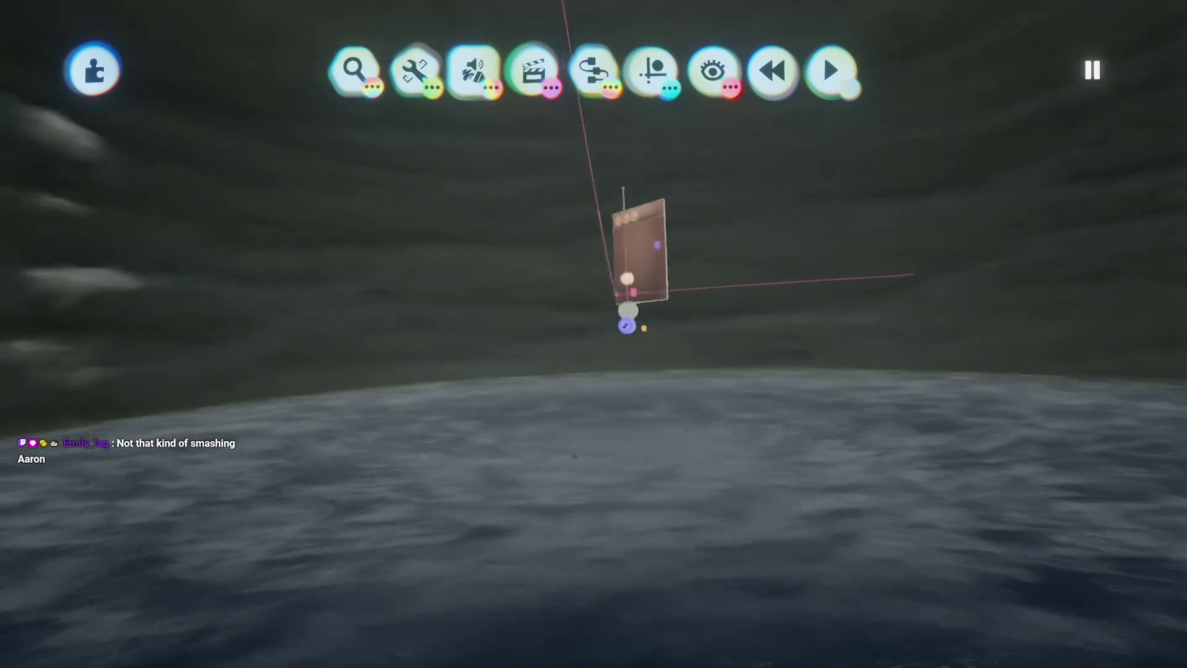
Raise the Number Displayer's text box opacity slider above 73%.
left_click(713, 71)
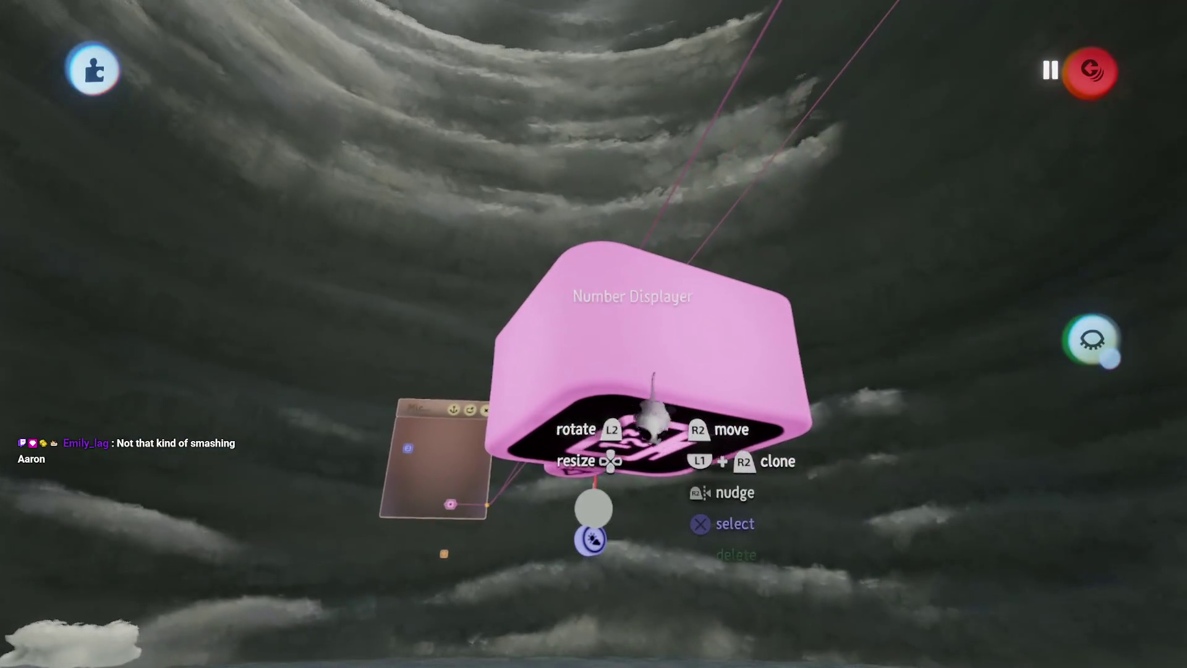
left_click(646, 427)
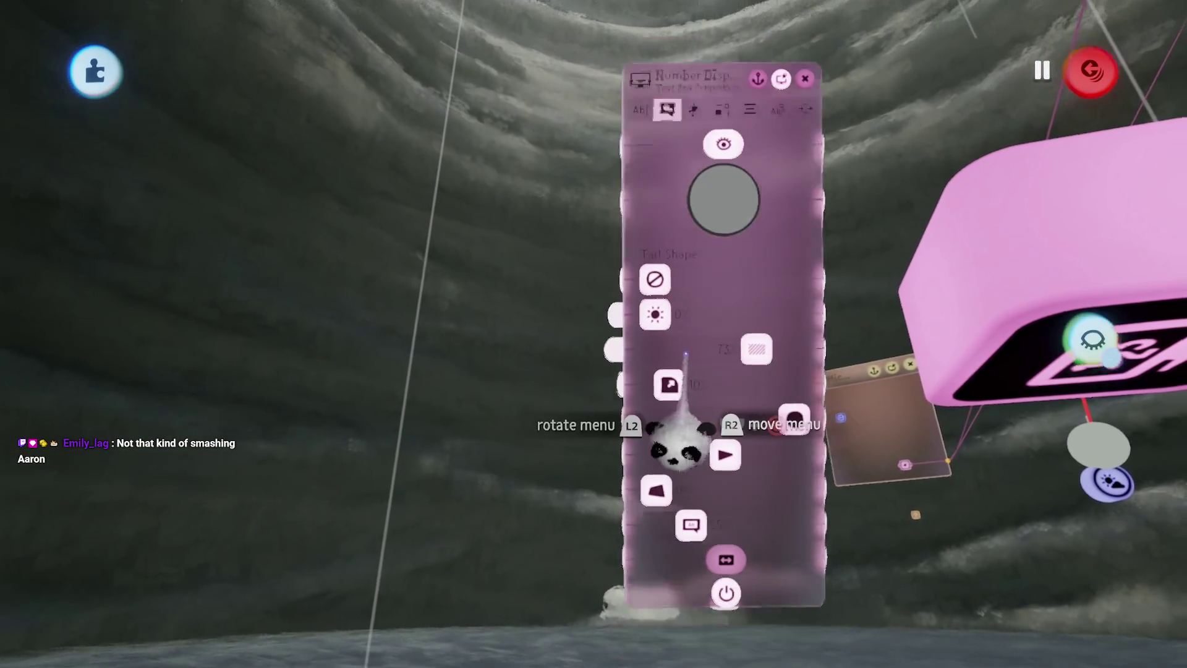
left_click(730, 186)
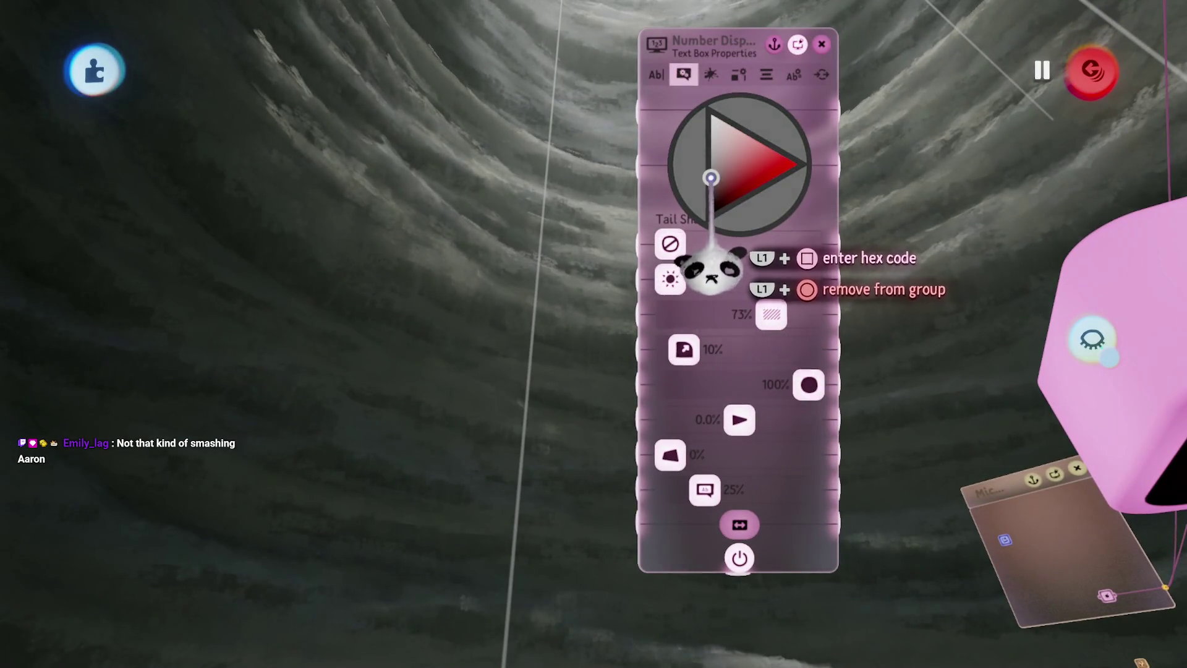
left_click_drag(711, 178, 711, 179)
left_click_drag(772, 316, 786, 315)
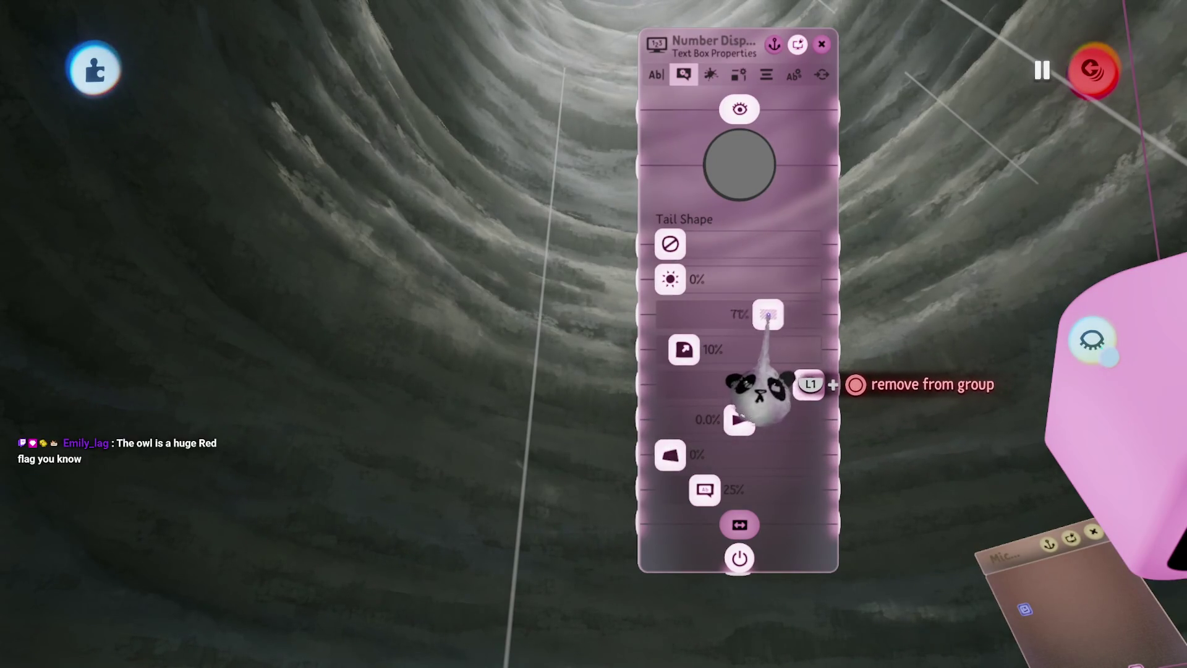
key("Escape")
Swing the view down toward the sea to bring the Sun & Sky gadget into view.
mouse_move(717, 282)
left_mouse_down()
mouse_move(716, 154)
mouse_move(525, 564)
mouse_move(513, 462)
mouse_move(559, 492)
mouse_move(755, 455)
mouse_move(841, 585)
left_mouse_up()
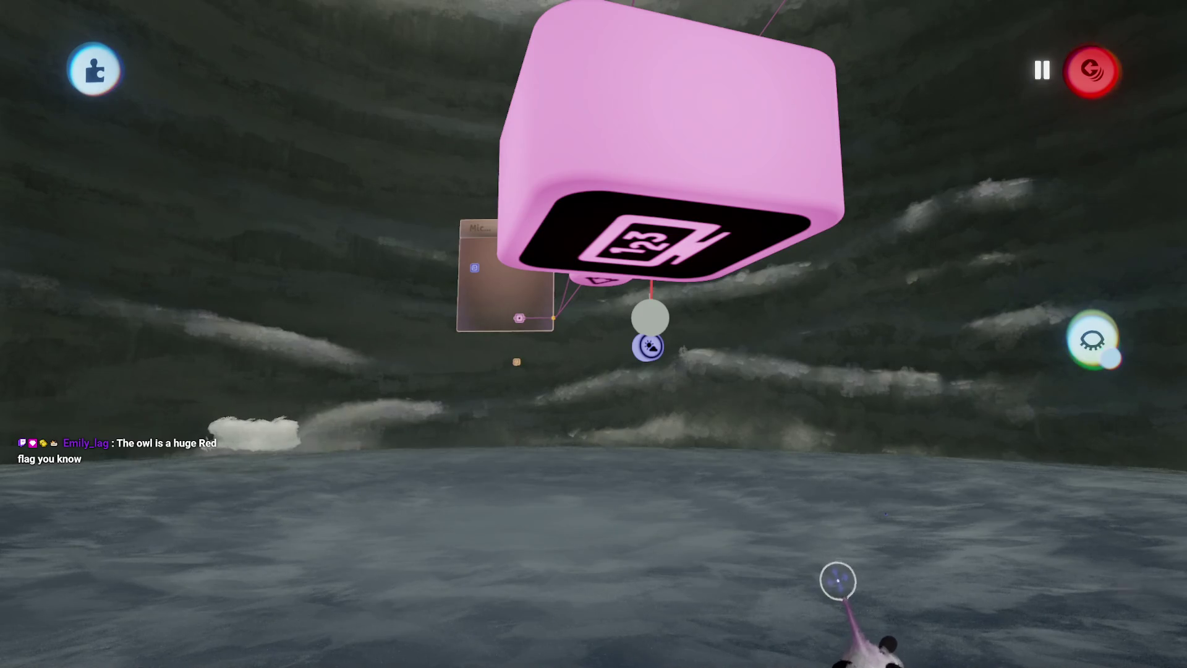
mouse_move(852, 583)
left_mouse_down()
mouse_move(862, 581)
mouse_move(792, 527)
left_mouse_up()
mouse_move(654, 628)
left_mouse_down()
mouse_move(495, 490)
mouse_move(583, 503)
mouse_move(684, 544)
mouse_move(690, 558)
left_mouse_up()
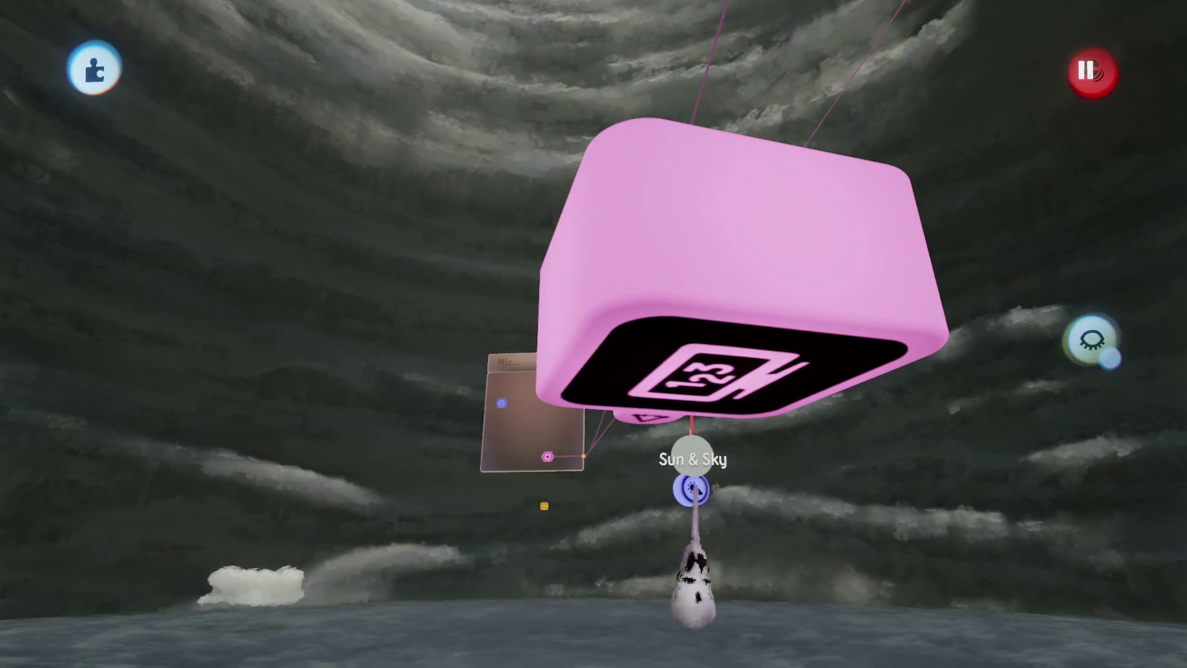
Set the Shadows tint to black in Grade & Effects Colour Tinting, then replay the level.
left_click(691, 557)
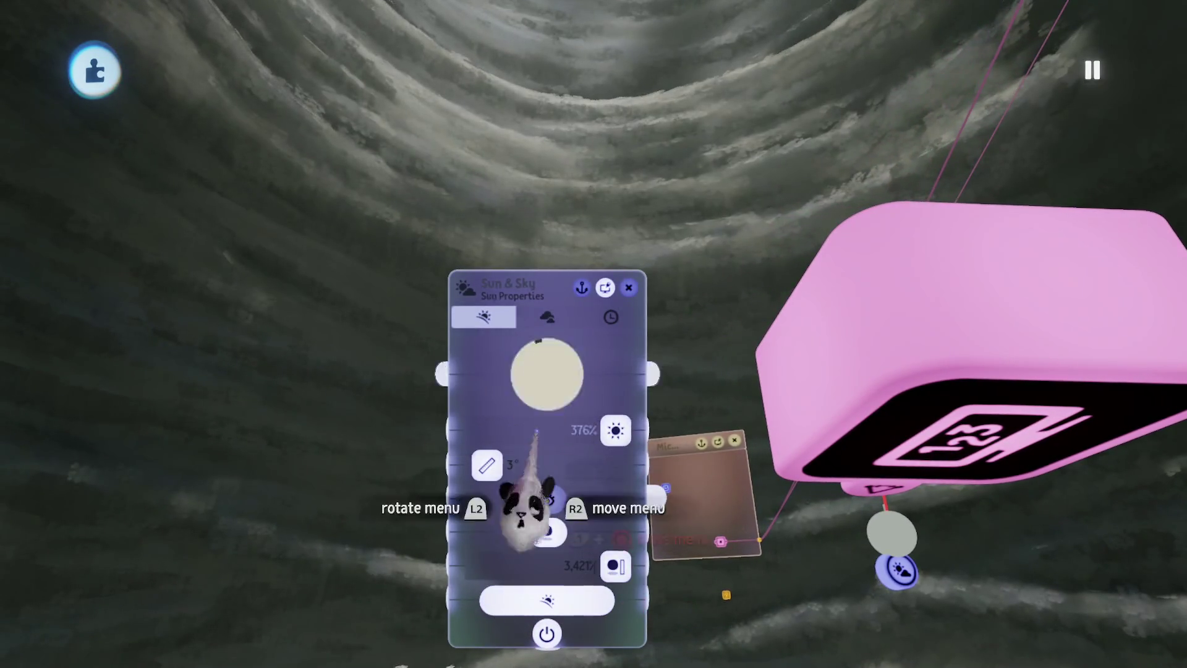
key("Escape")
left_click(649, 568)
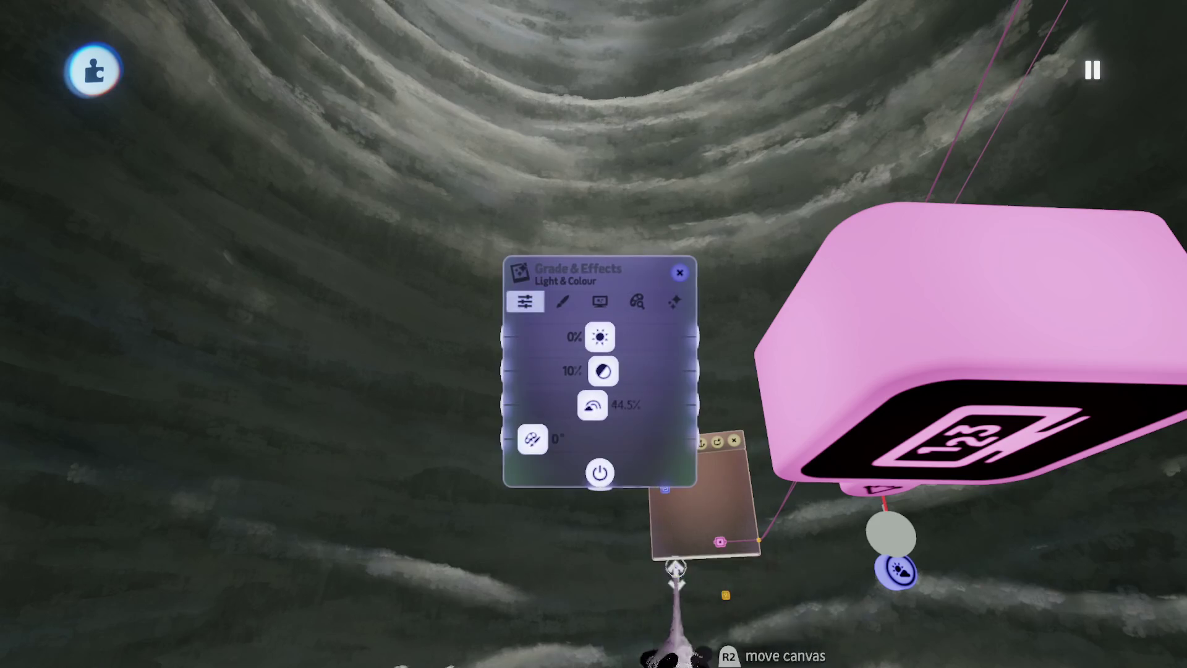
left_click(562, 301)
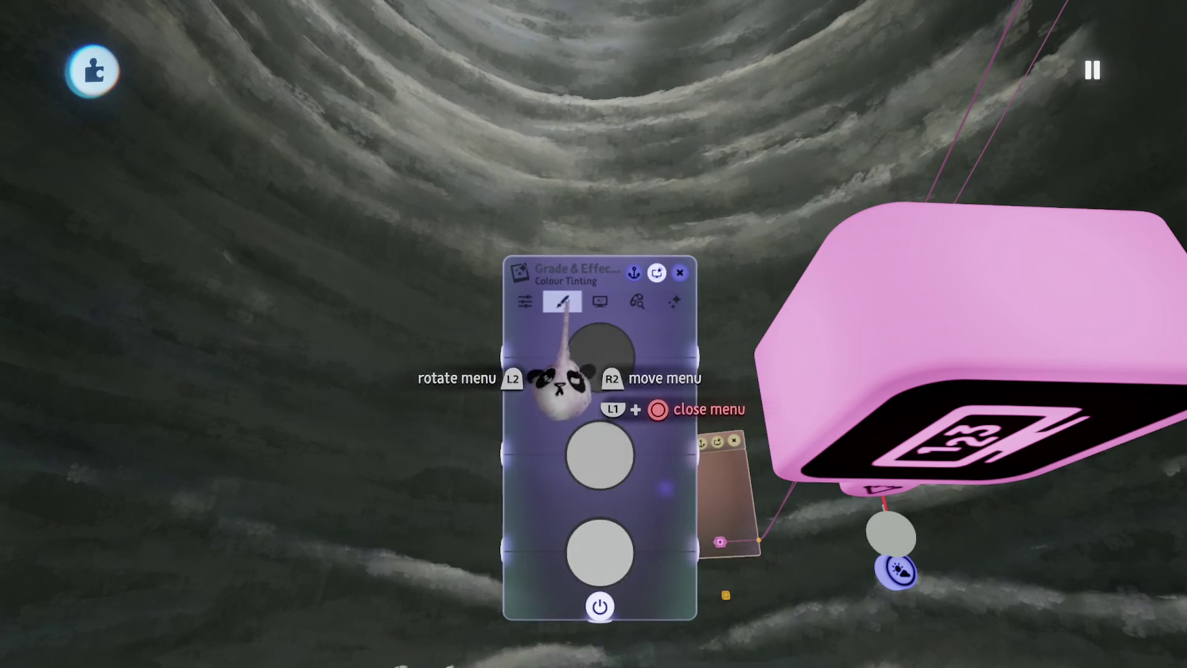
left_click(590, 369)
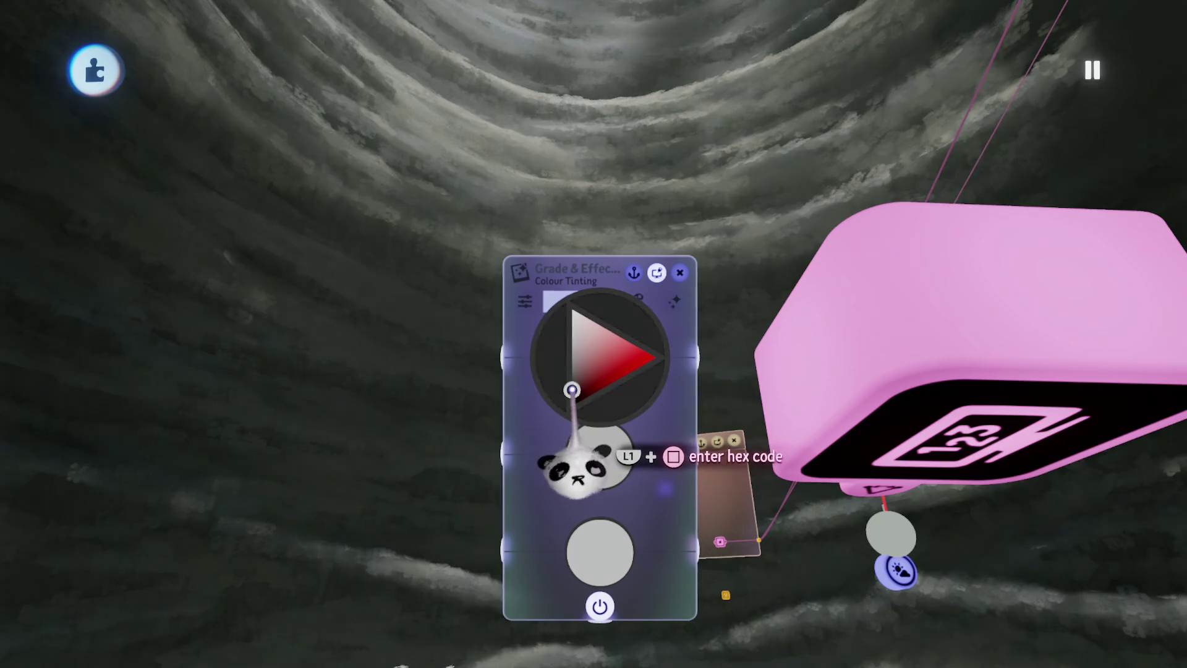
left_click(572, 394)
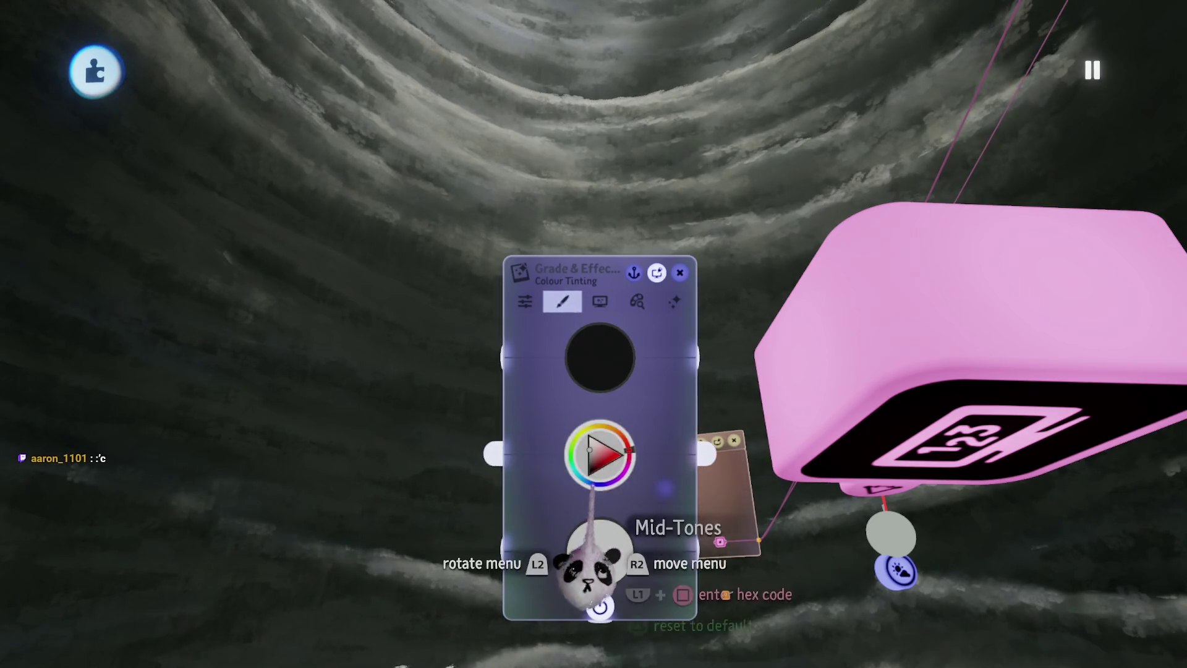
left_click(589, 453)
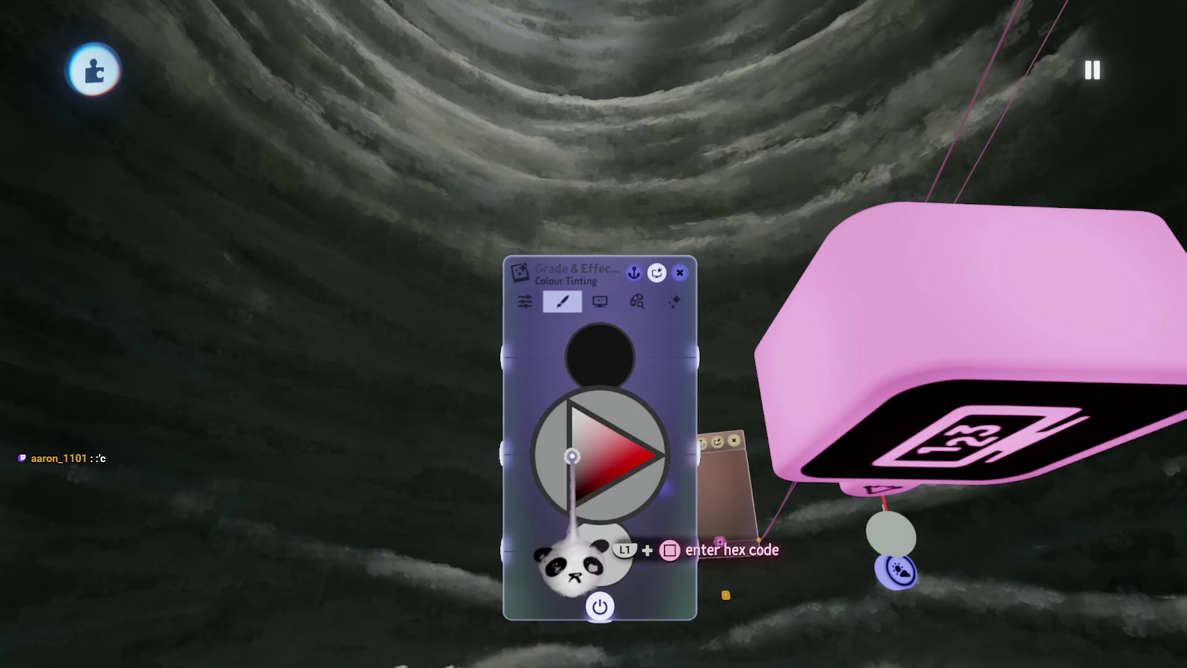
left_click(584, 457)
key("Escape")
key("Escape")
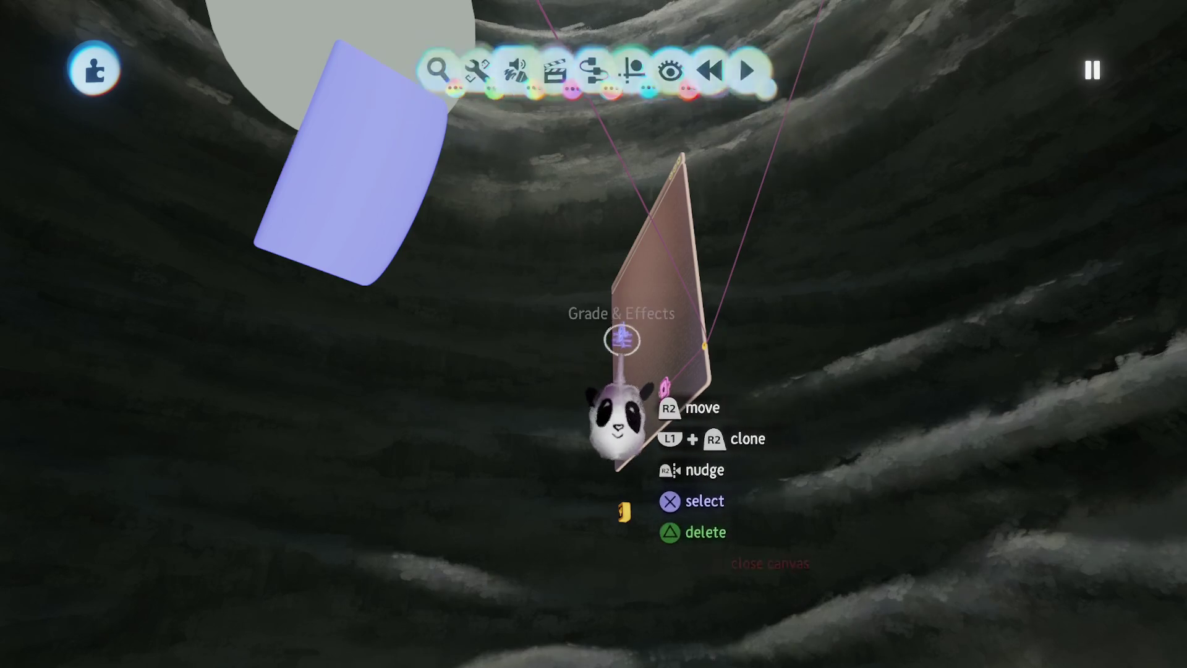
Drag the Screen Effects Bloom slider up and play the level to check the brighter tunnel.
left_click(619, 407)
key("Escape")
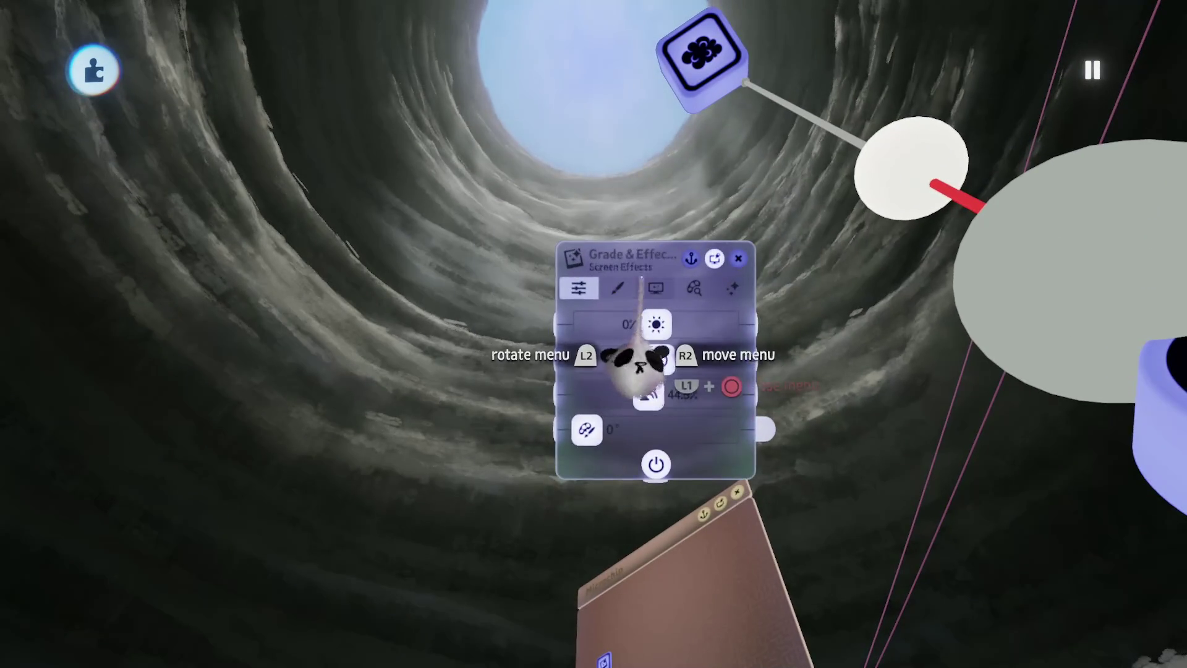
left_click_drag(636, 366, 710, 366)
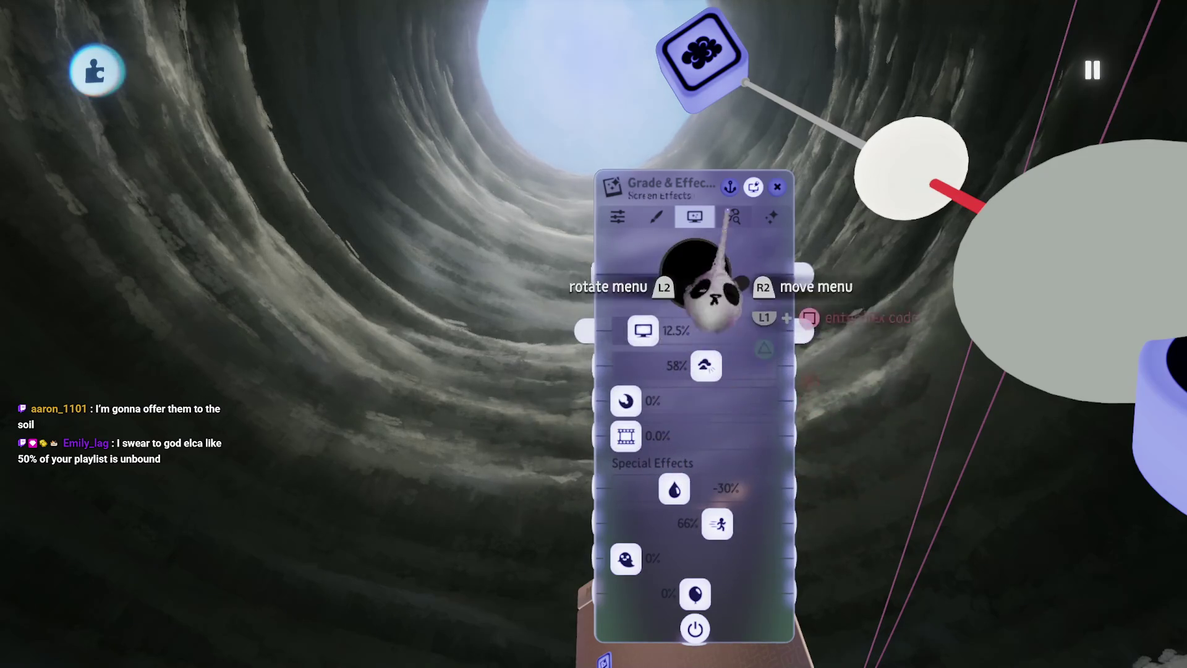
key("Escape")
left_click(332, 470)
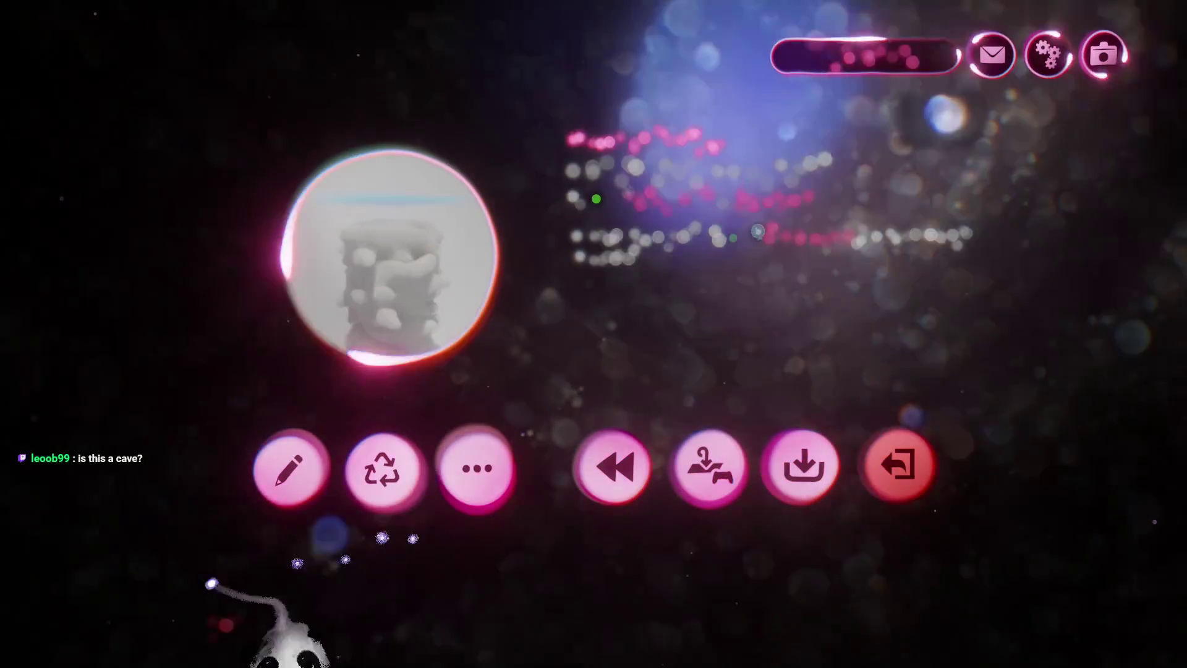
Save this version of The Storm online as private, then exit the creation.
left_click(797, 492)
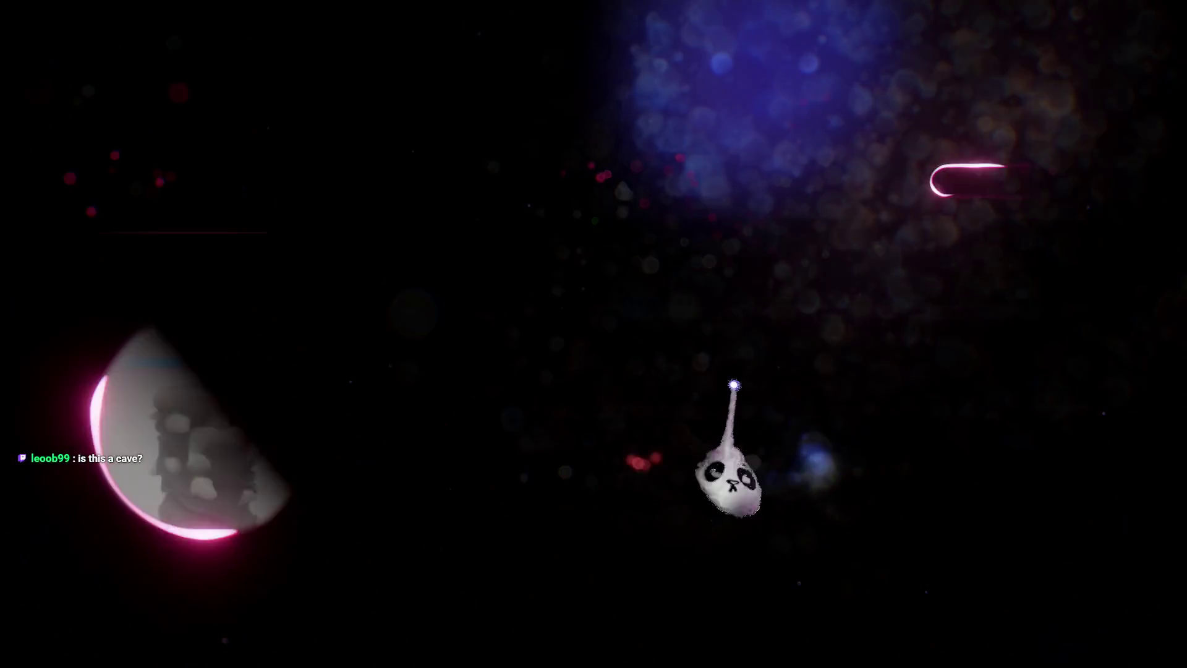
left_click(915, 362)
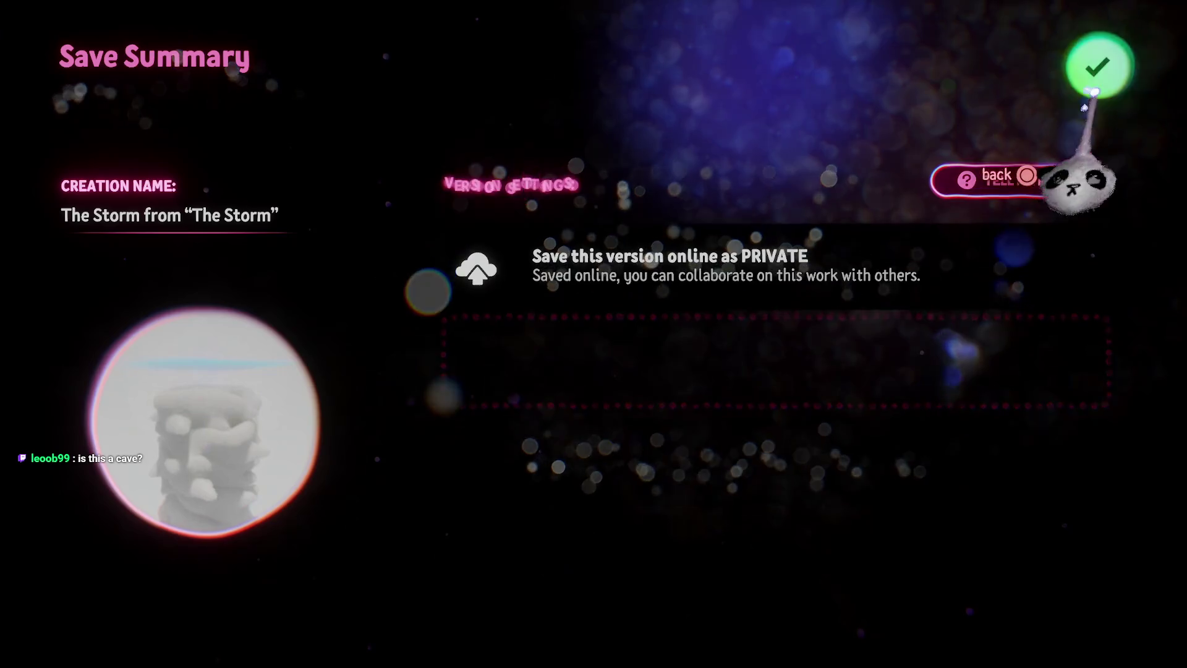
left_click(1090, 96)
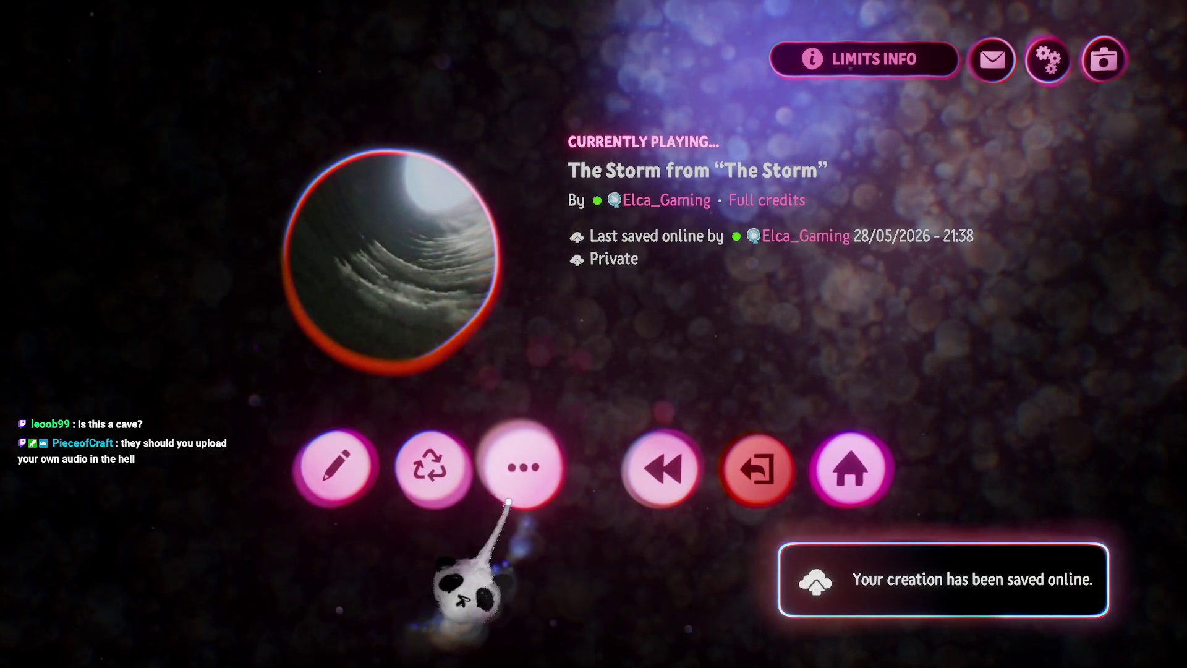
left_click(757, 489)
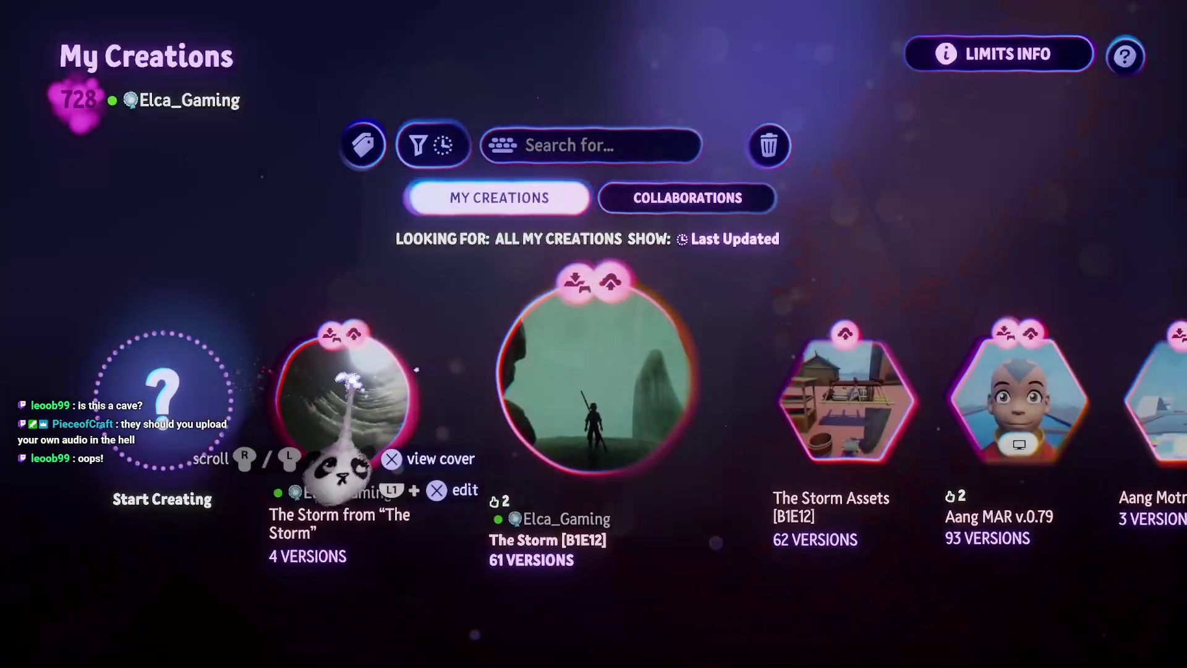
Append ' [B1E16]' to the creation's title with the on-screen keyboard and confirm with Fertig.
left_click(328, 473)
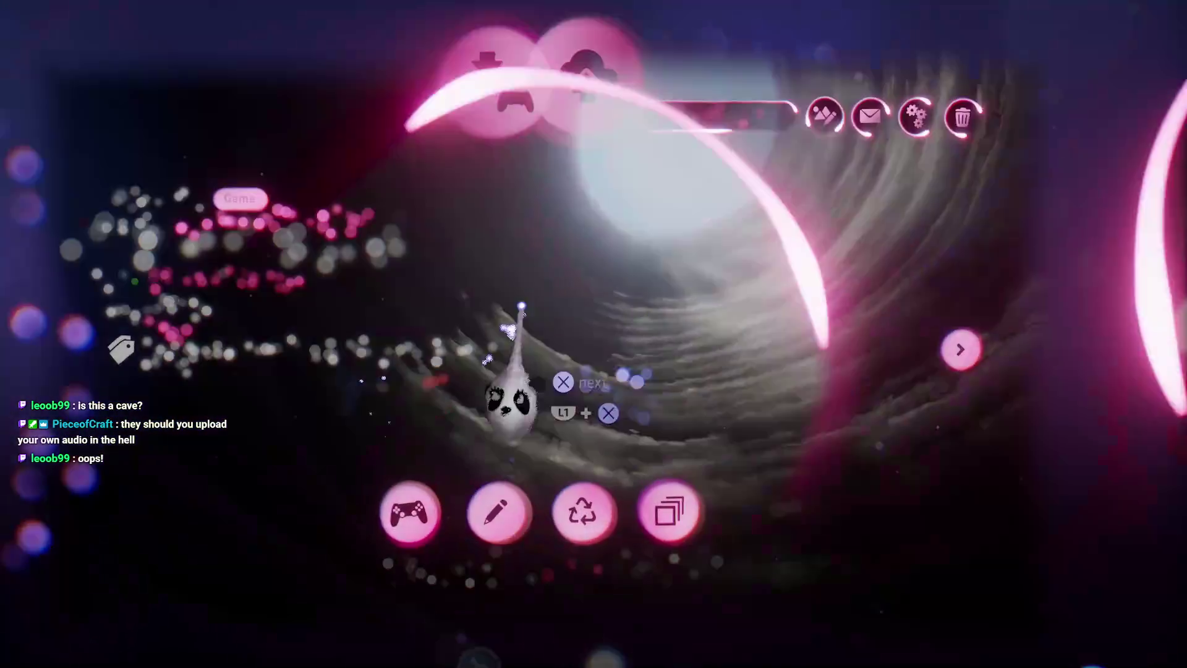
left_click(410, 225)
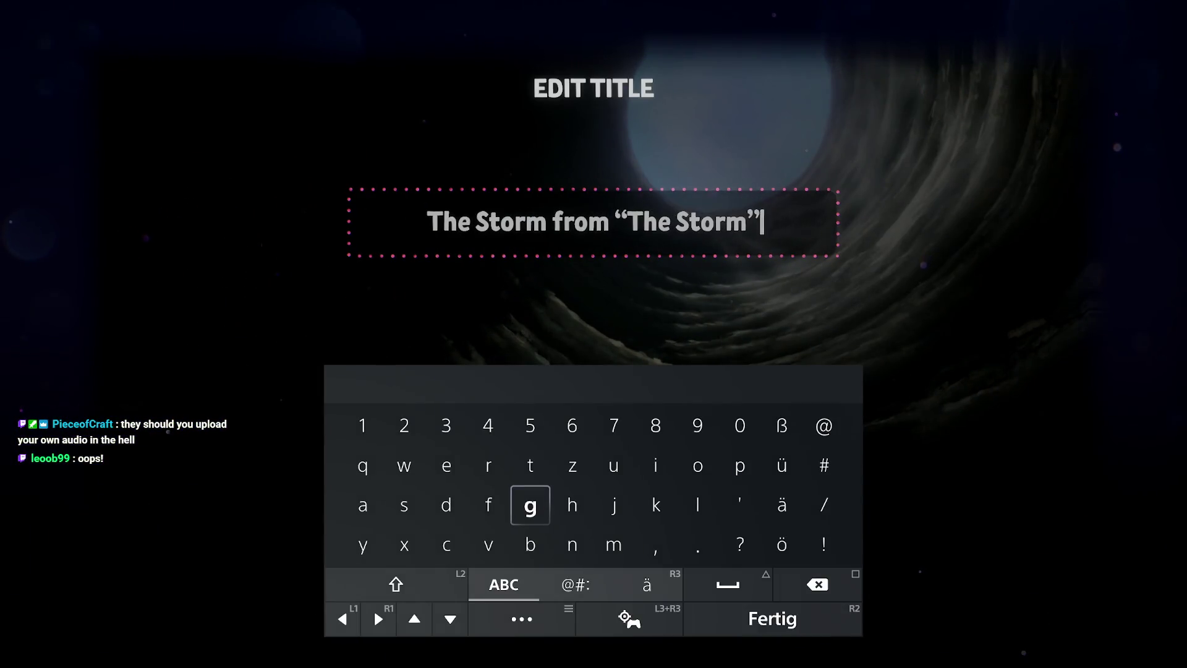
key("Tab")
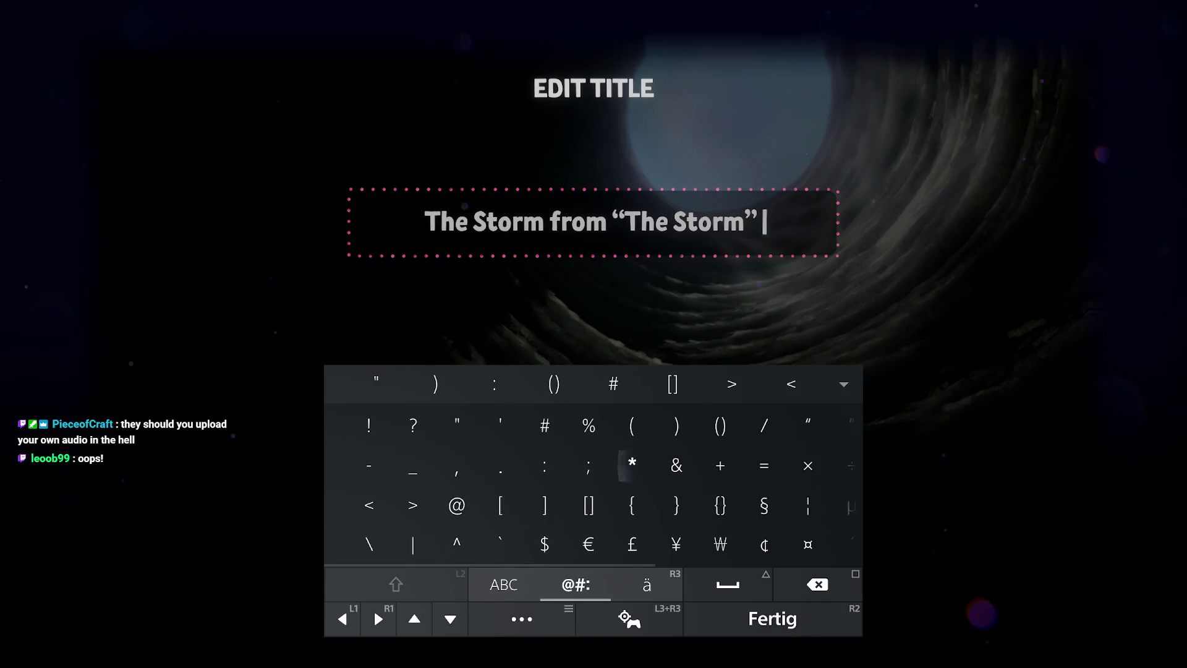
type("[]")
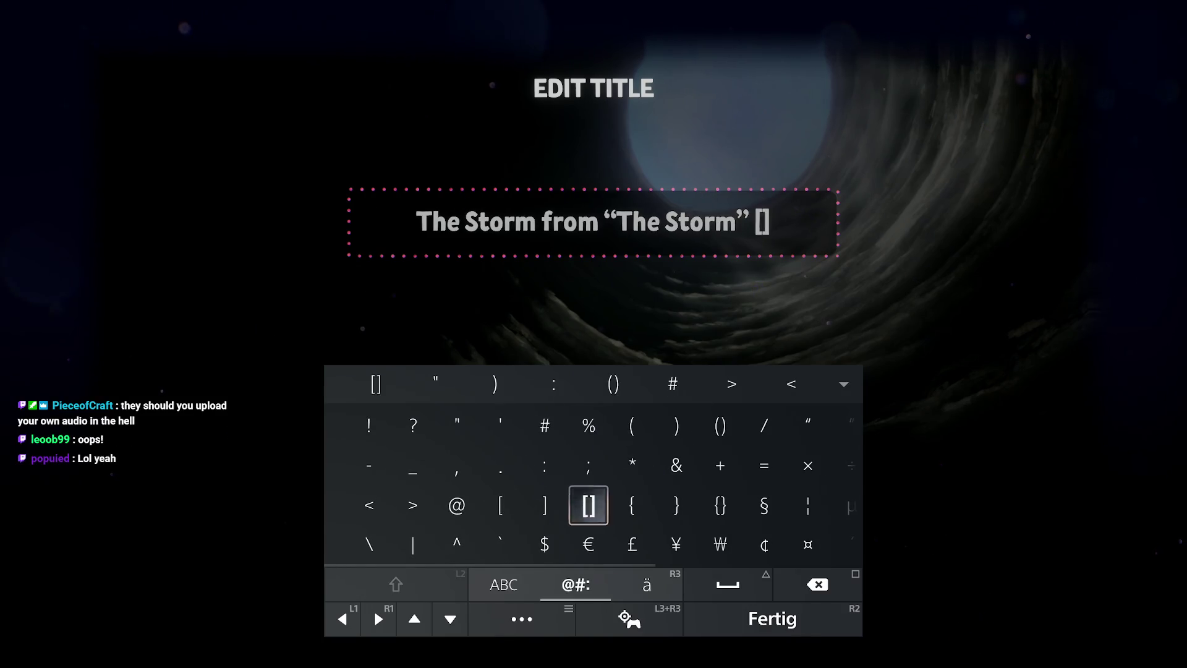
key("Tab")
key("shift")
key("Tab")
key("shift")
type("B")
key("Up")
type("1")
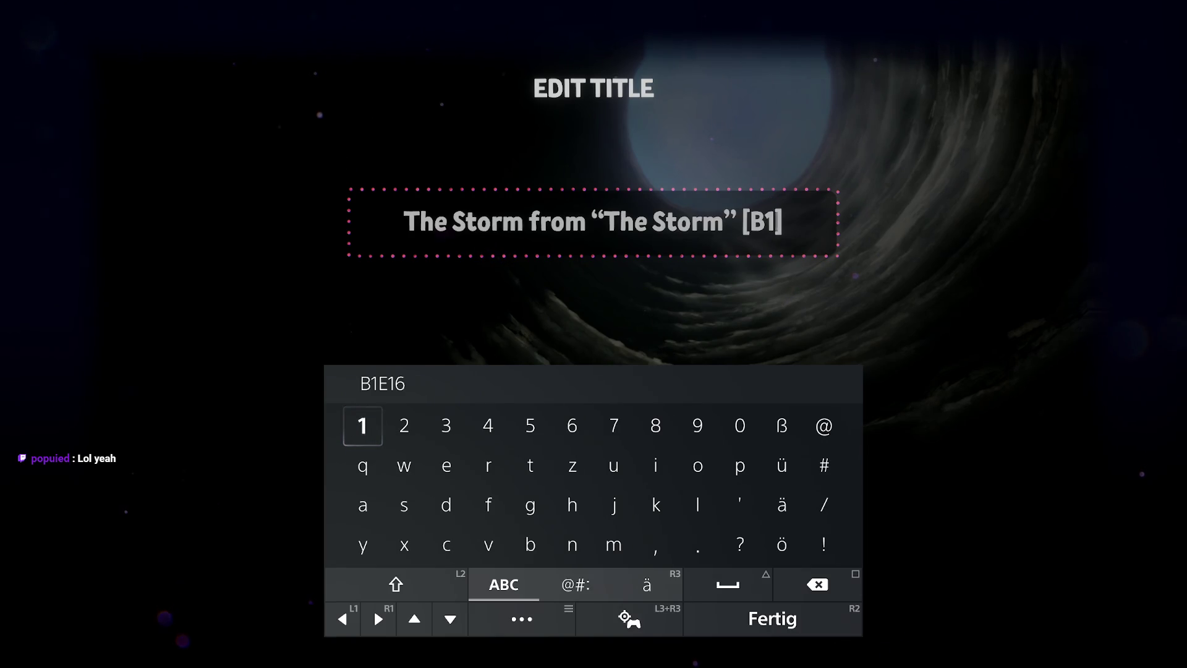
key("Right")
key("Down")
key("Right")
key("shift")
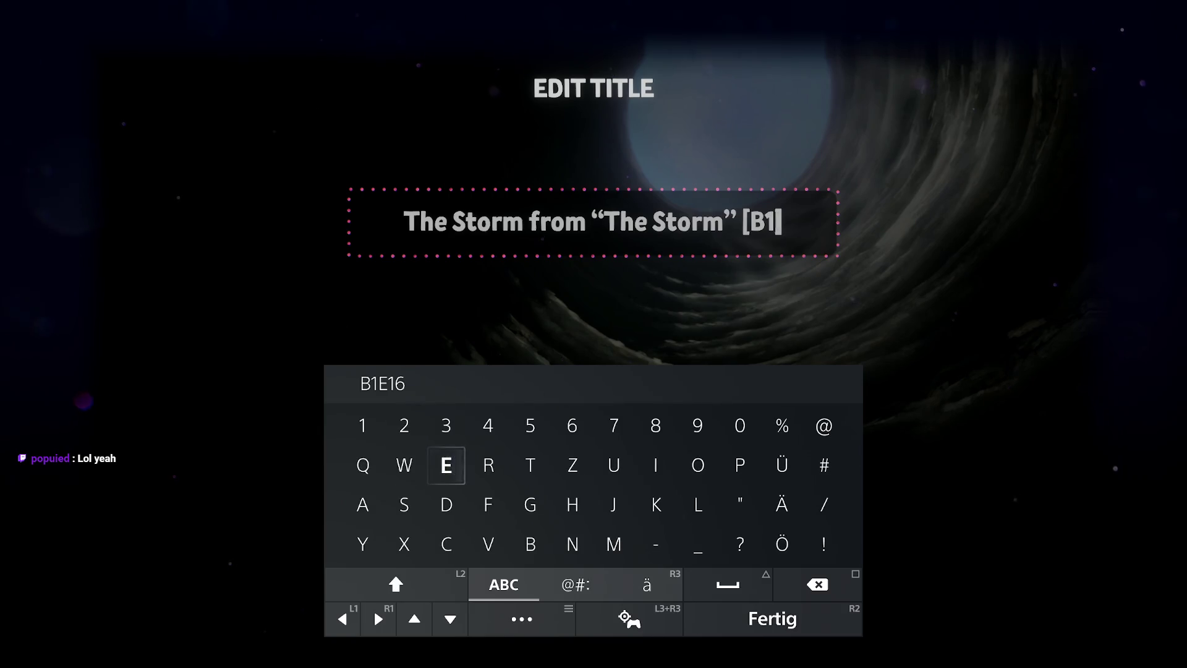
type("E")
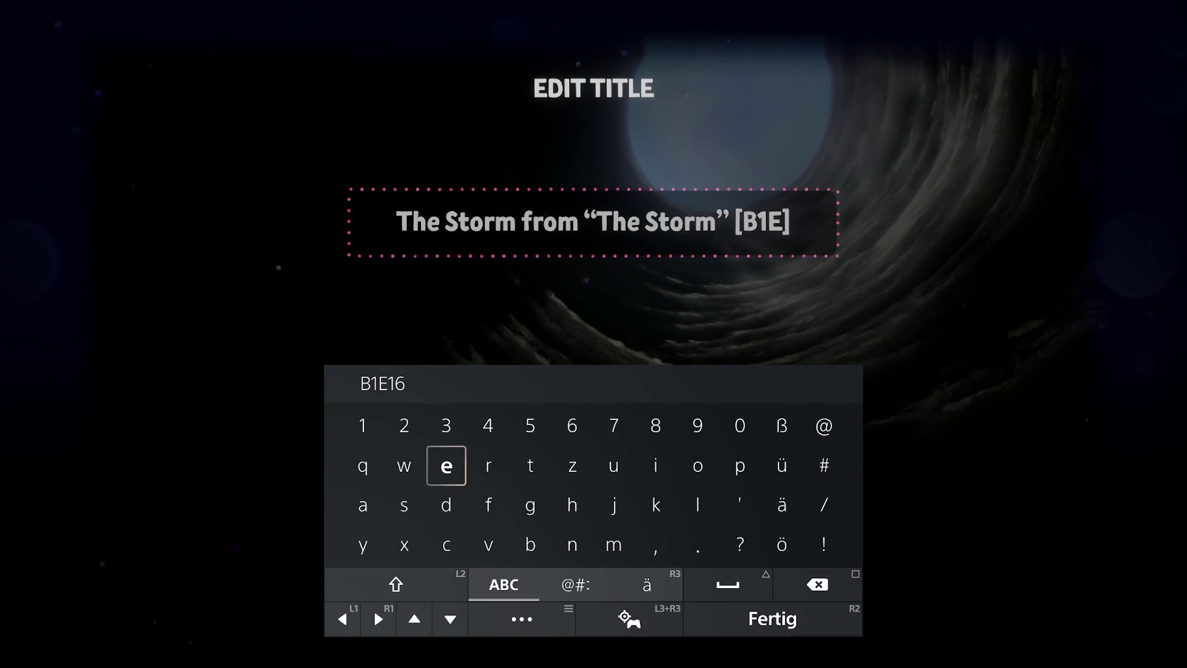
key("Right")
key("Up")
key("Right")
key("Right")
key("Right")
key("Left")
key("Left")
key("Left")
type("1")
key("Right")
key("Right")
key("Right")
type("6")
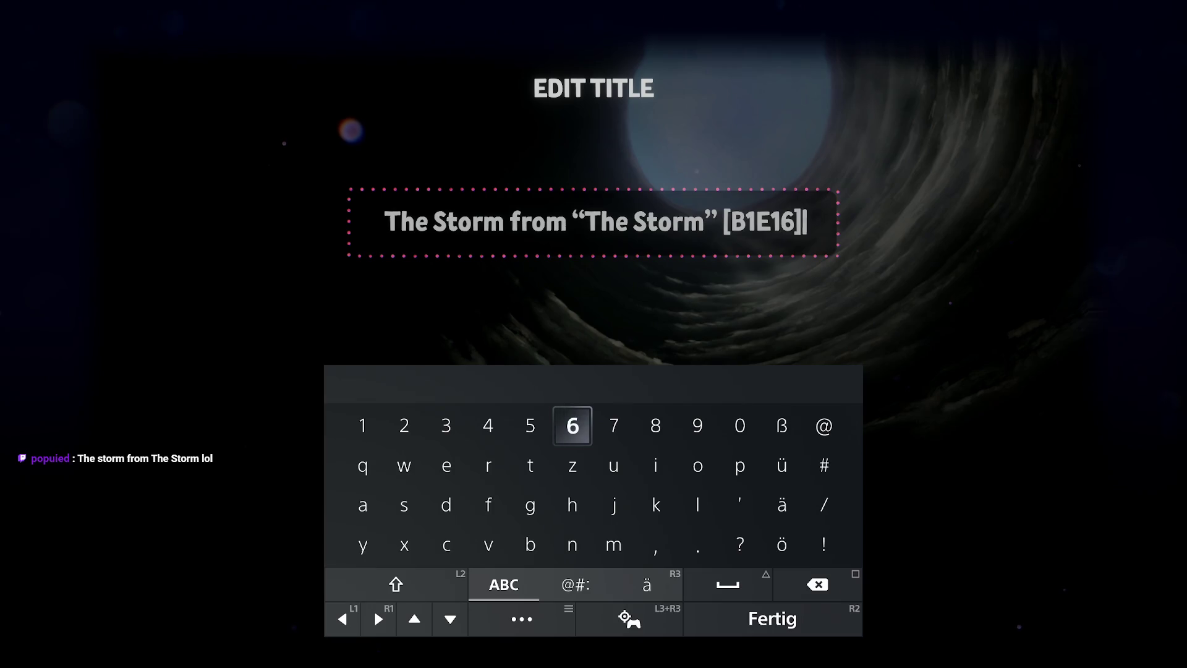
key("Return")
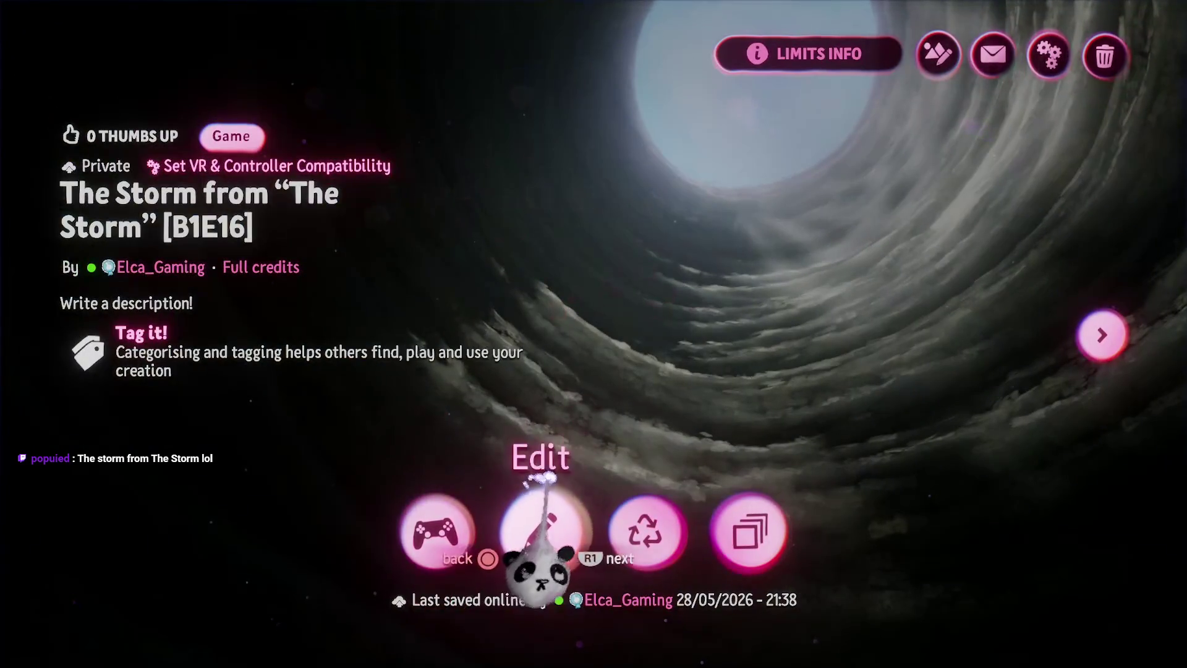
Take a photo of the storm tunnel in photo mode and save it locally.
left_click(541, 531)
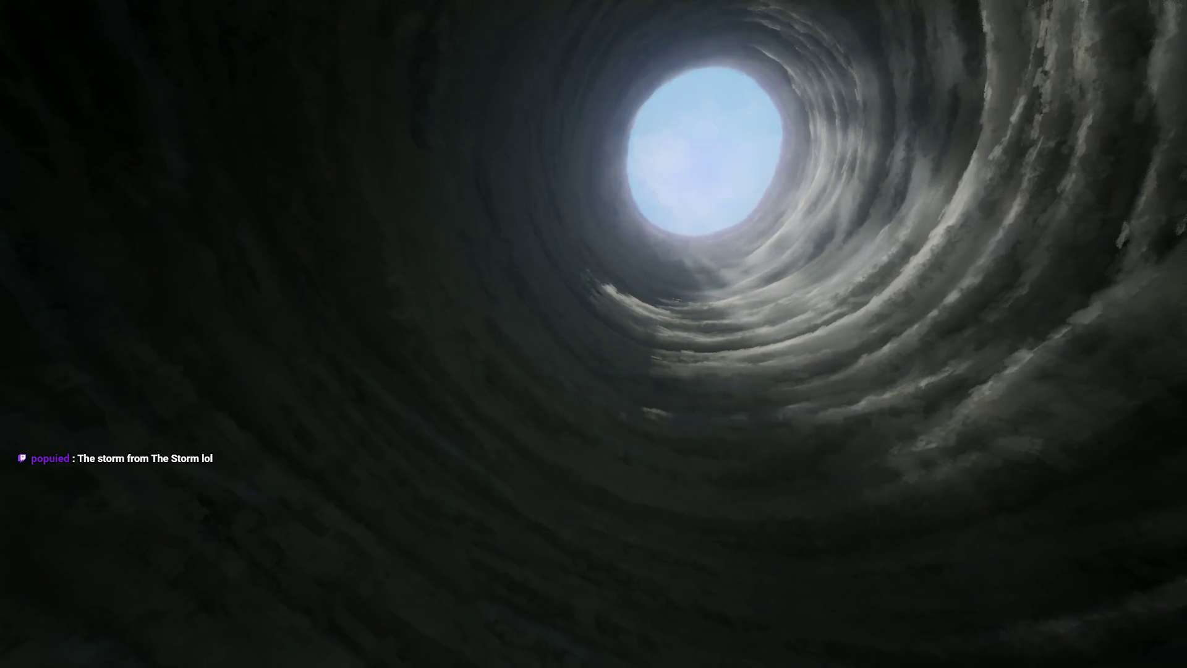
key("Escape")
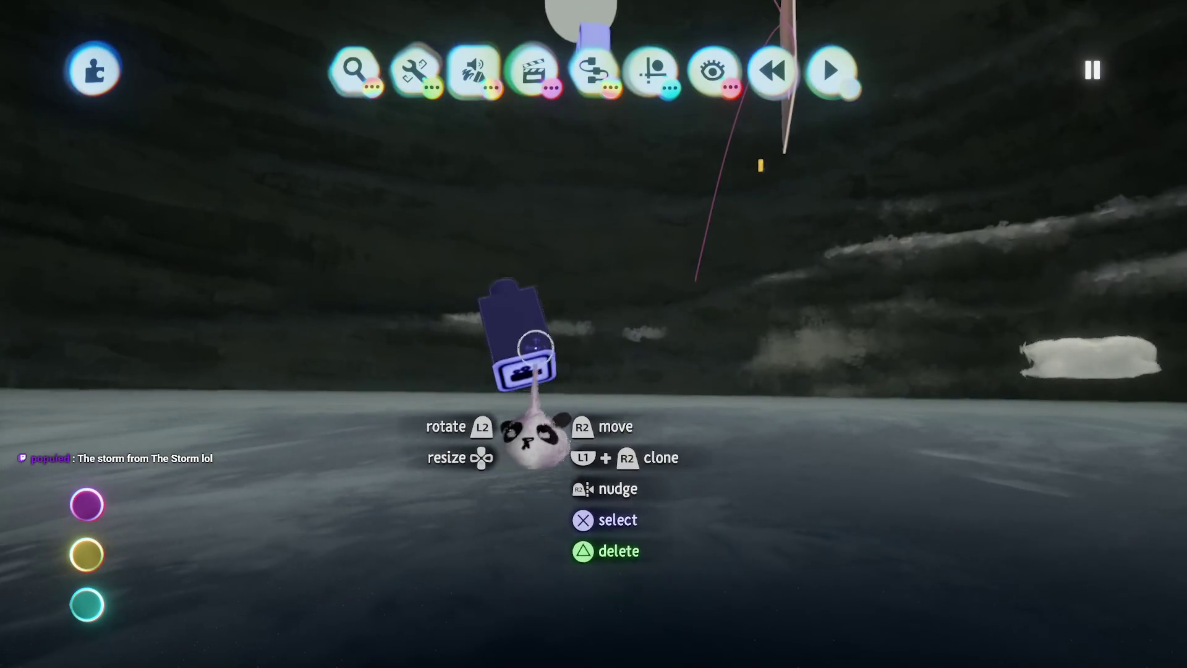
left_click(541, 348)
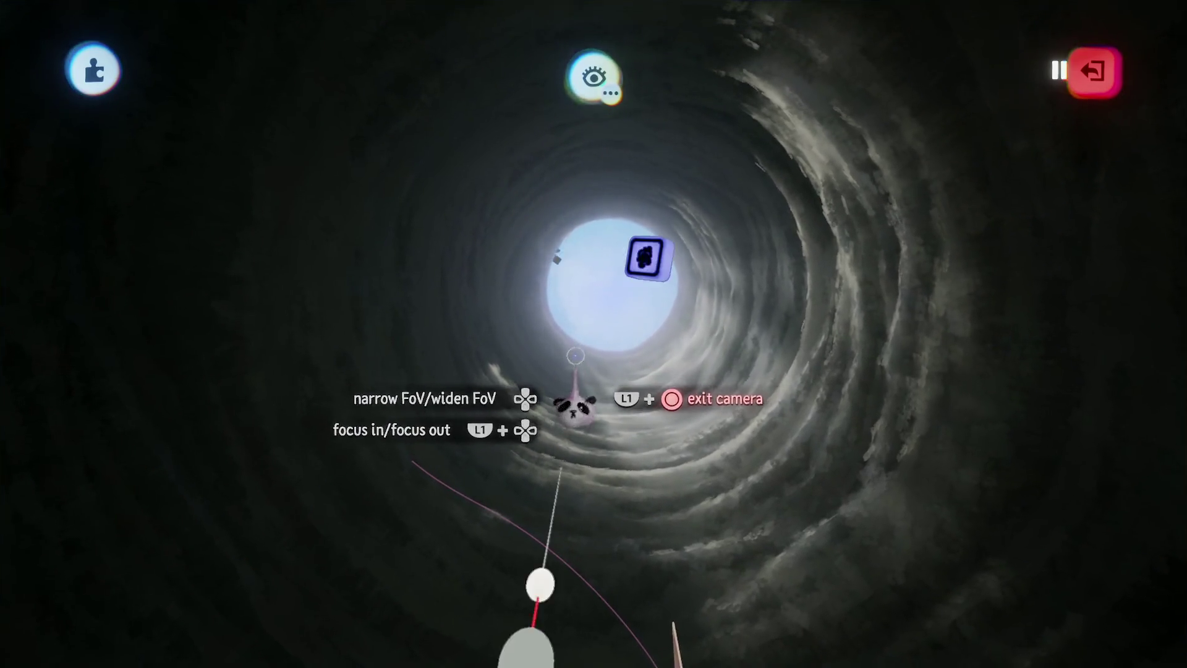
key("Escape")
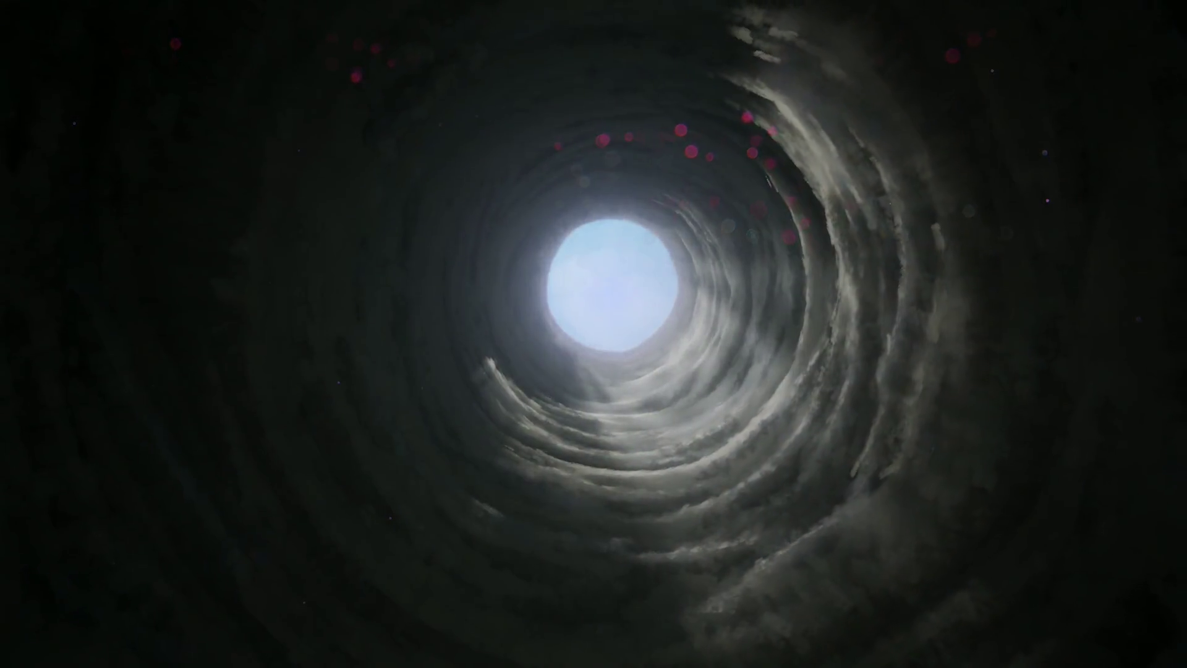
key("Escape")
left_click(1103, 58)
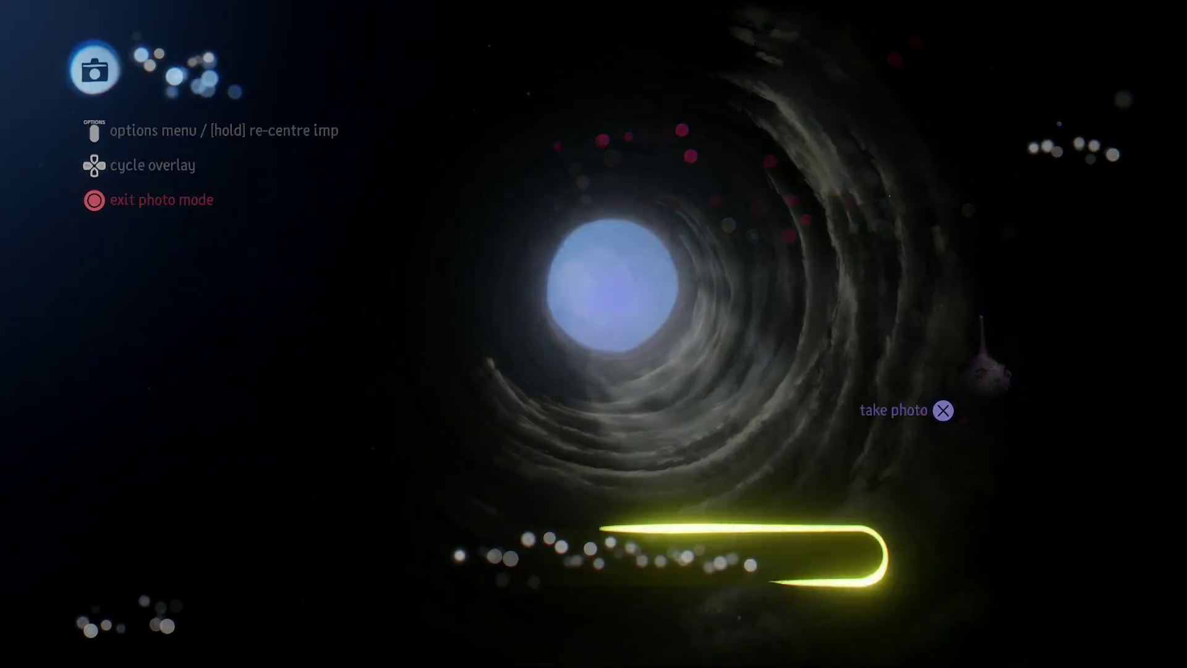
left_click(982, 365)
key("Escape")
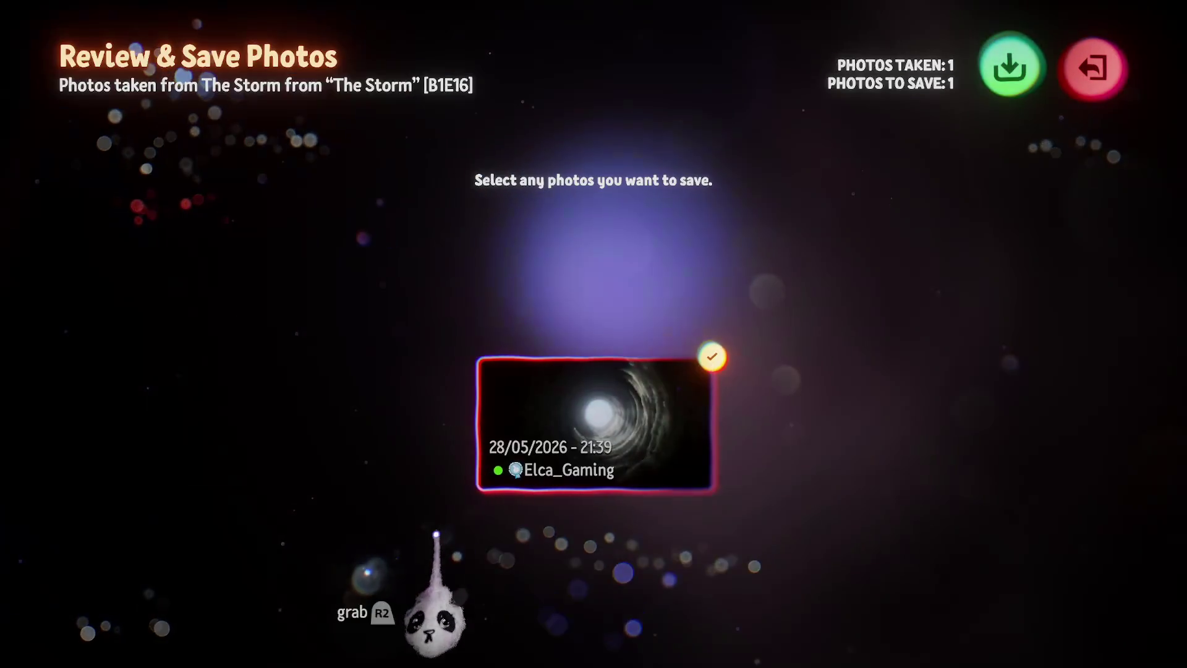
left_click(1009, 67)
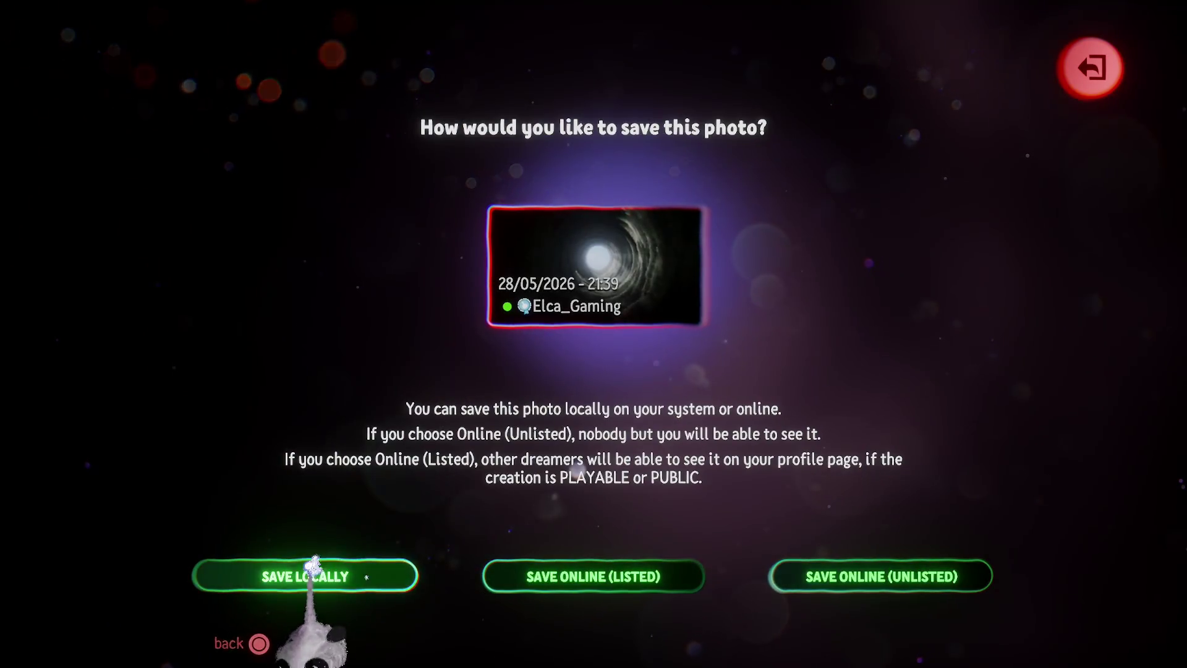
left_click(317, 565)
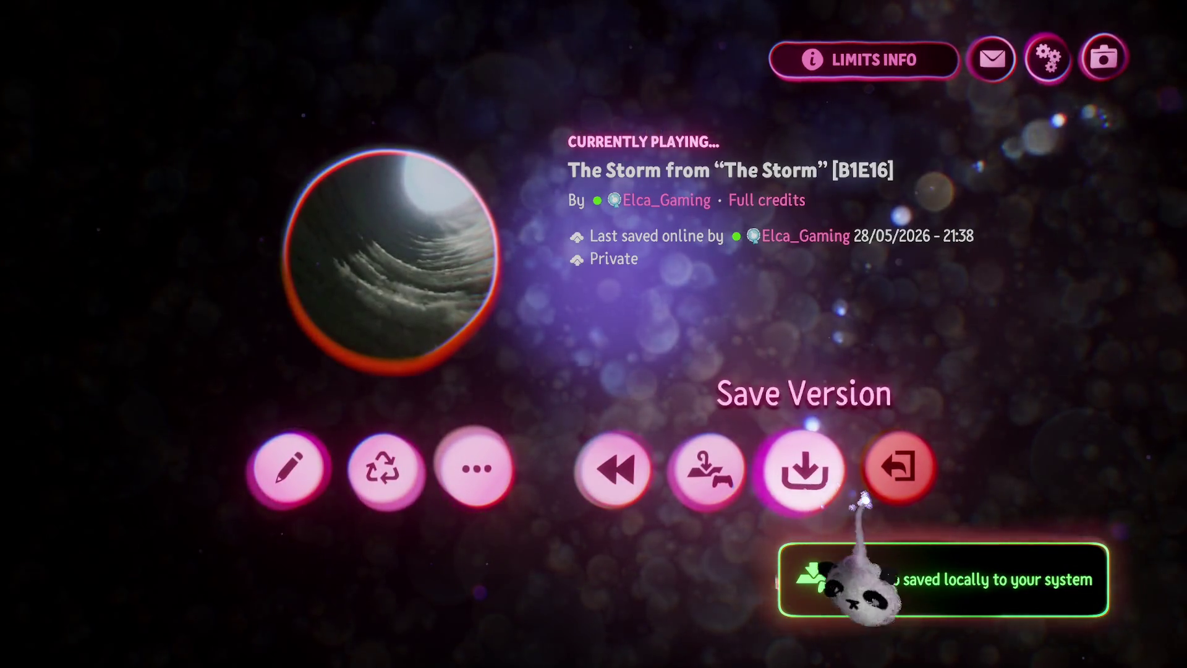
Exit the creation and set the saved tunnel photo as its cover.
left_click(900, 473)
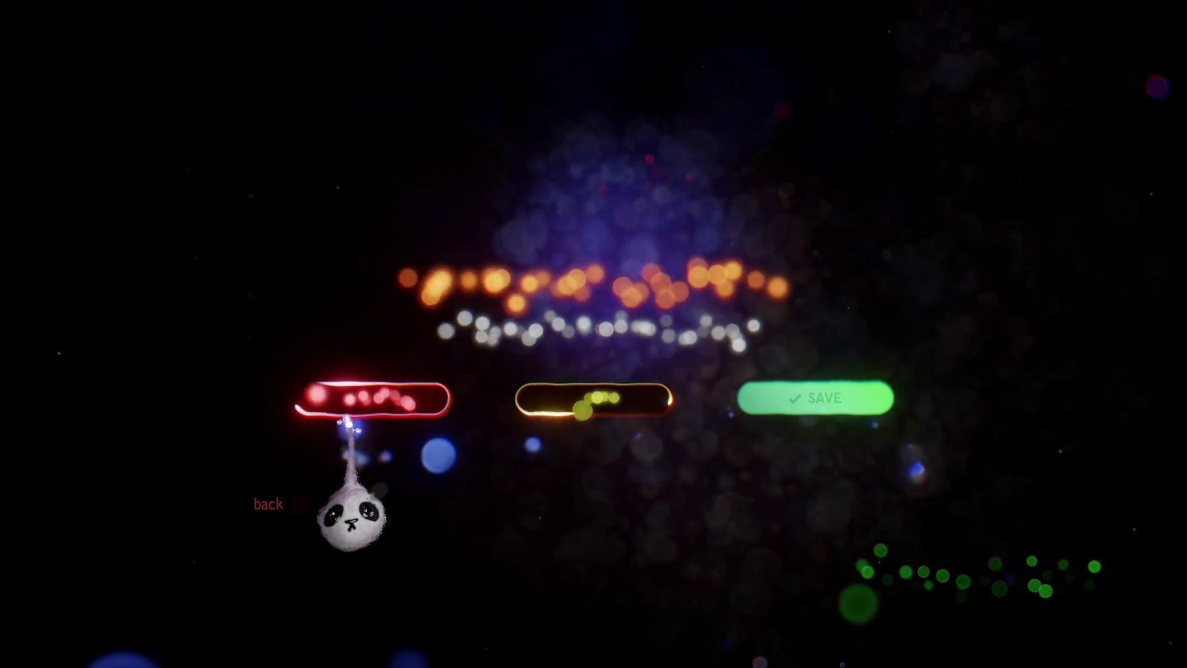
left_click(350, 426)
left_click(937, 55)
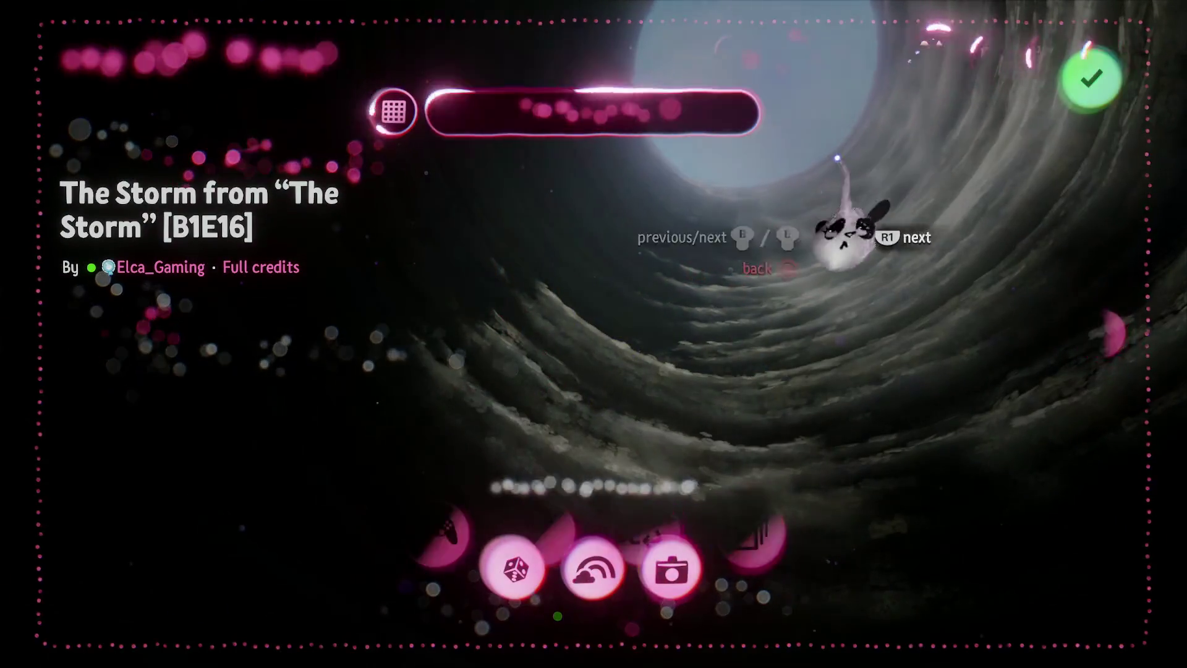
left_click(673, 566)
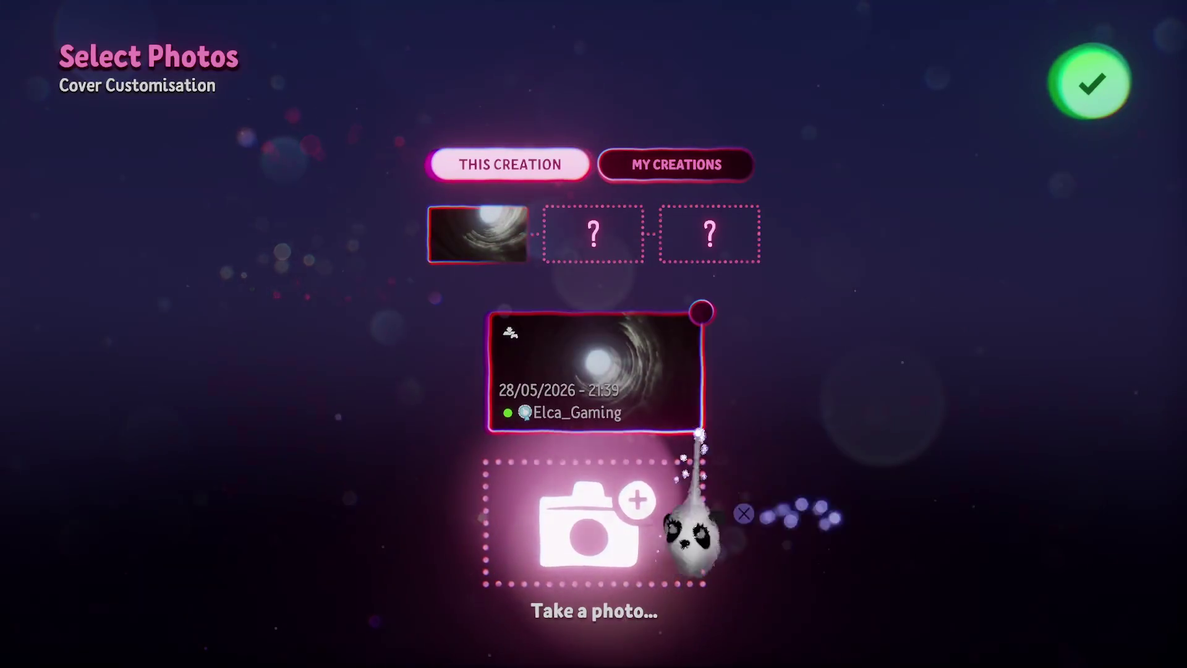
left_click(1089, 83)
left_click(1079, 83)
key("Escape")
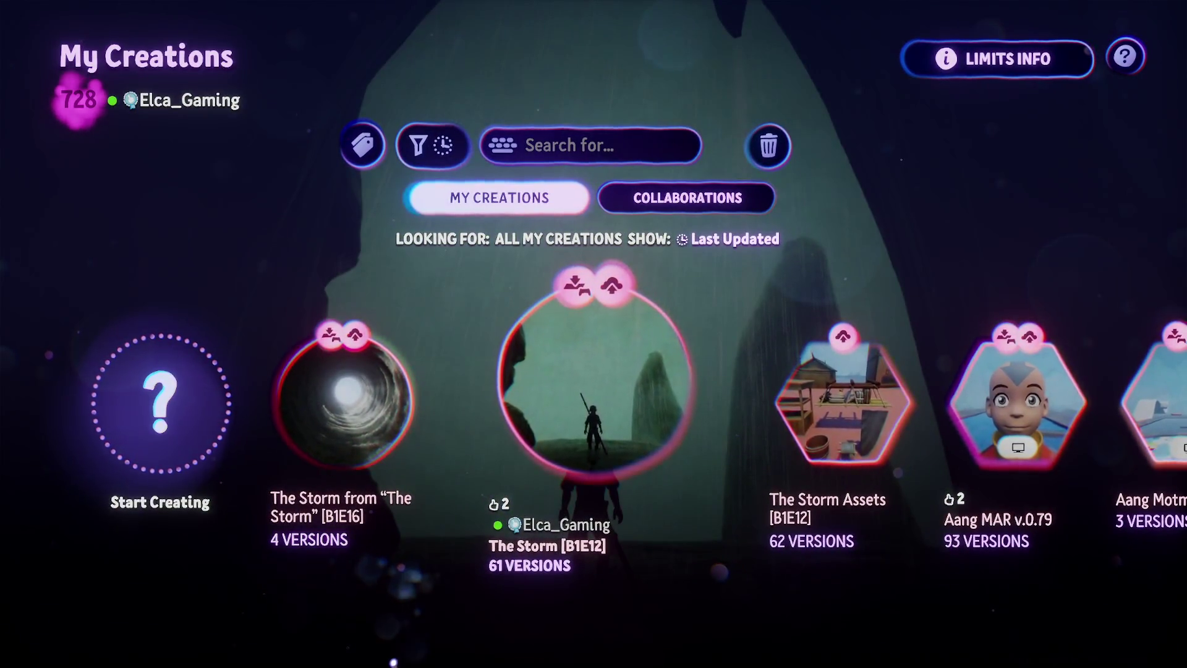
Browse between The Storm [B1E16] and [B1E12] creations, then go back to the profile hall.
key("Left")
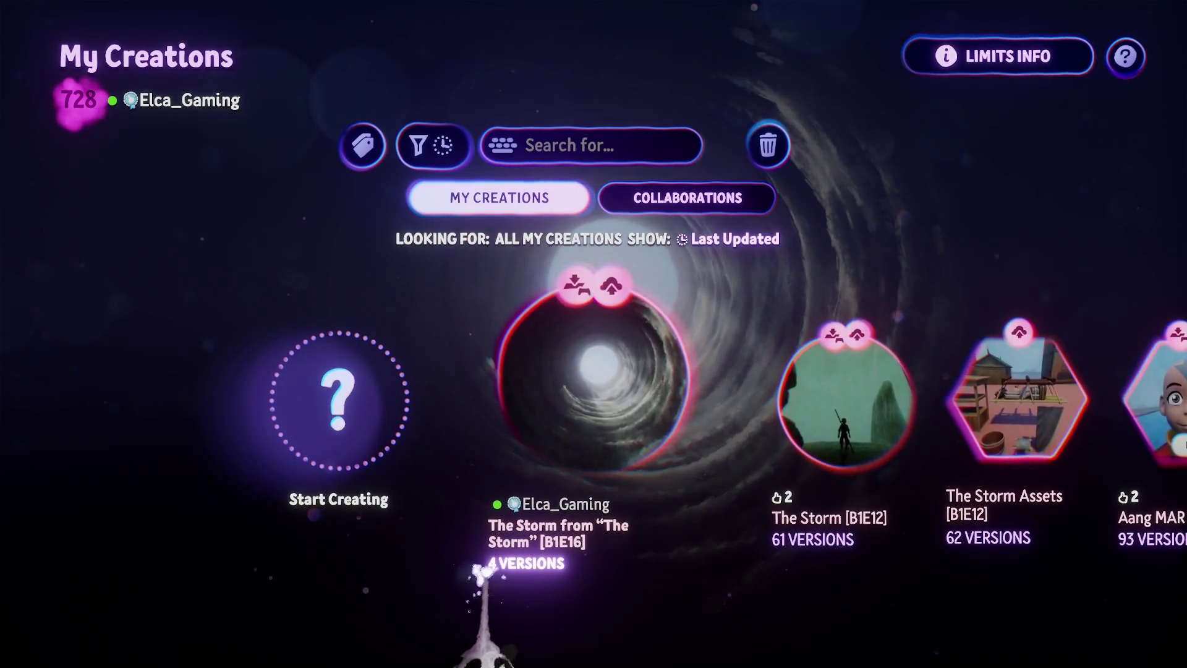
key("Right")
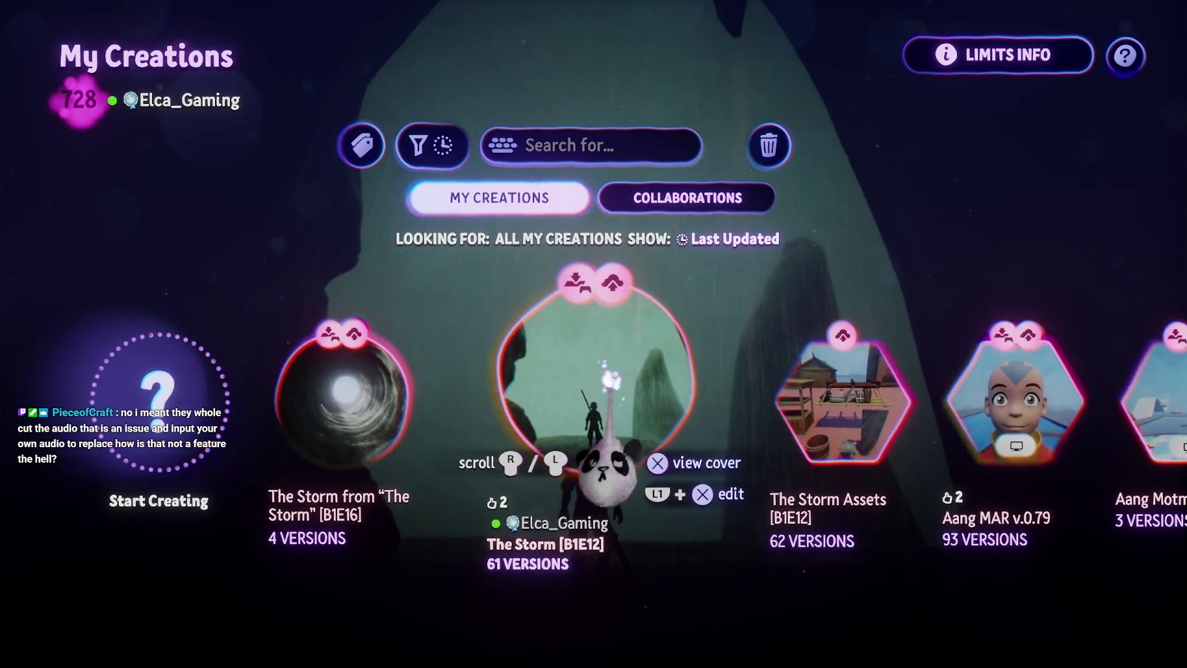
key("Left")
key("Right")
key("Left")
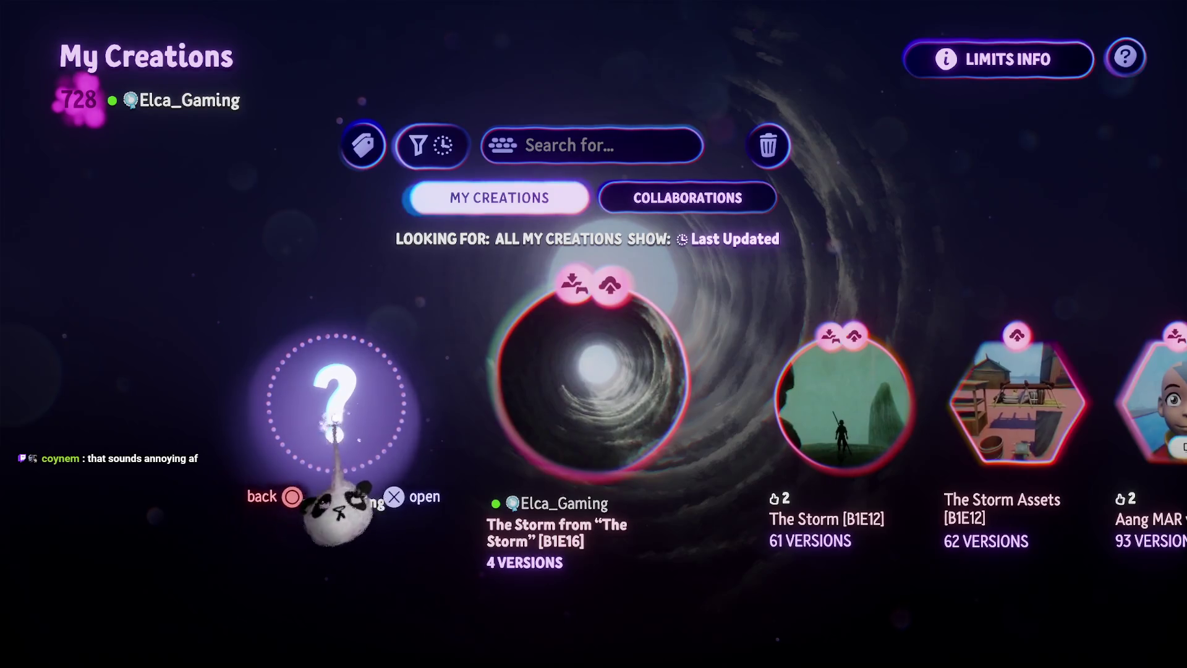
key("Escape")
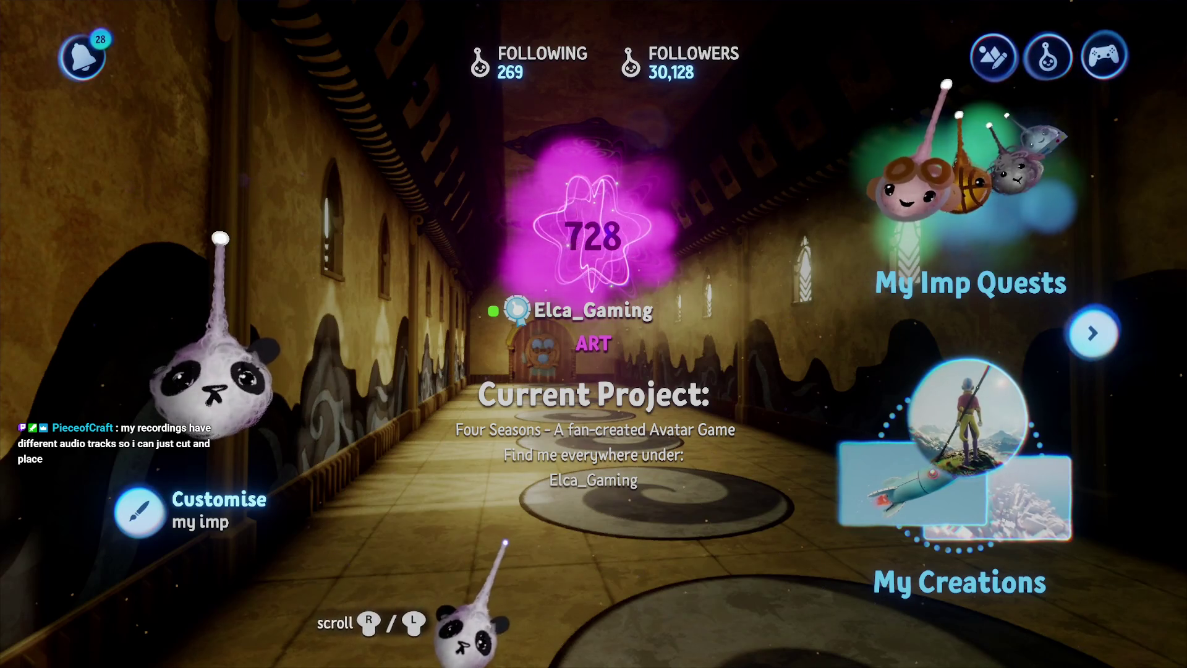
Select The Storm in My Creations and play it.
left_click(943, 471)
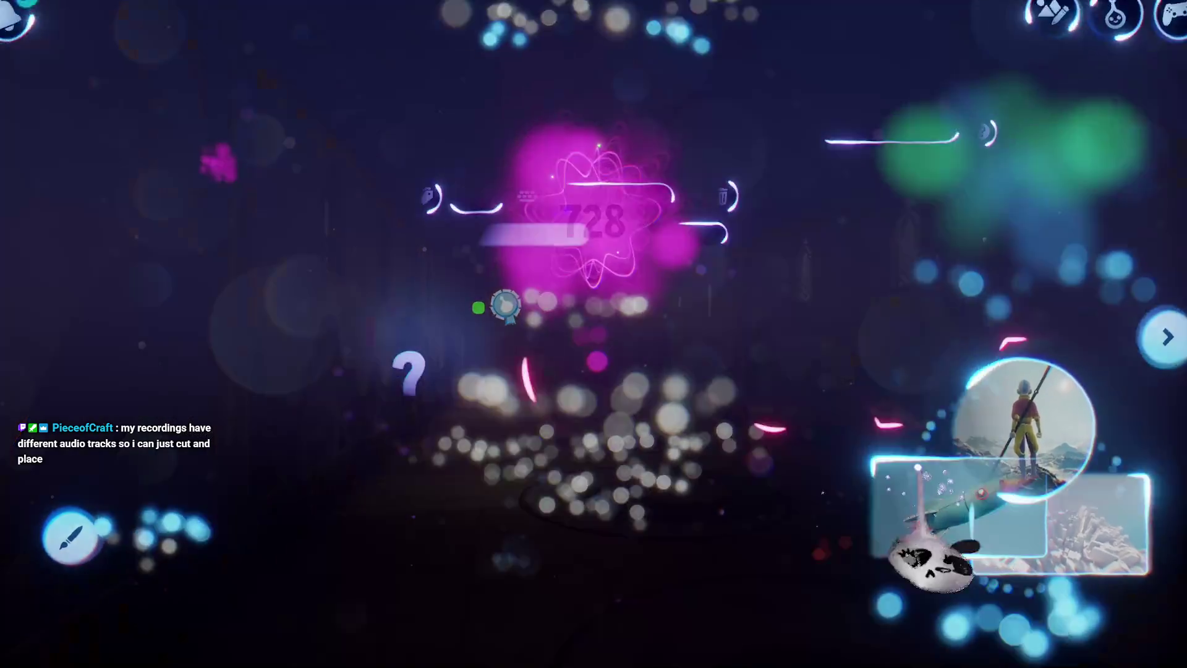
left_click(511, 424)
left_click(437, 526)
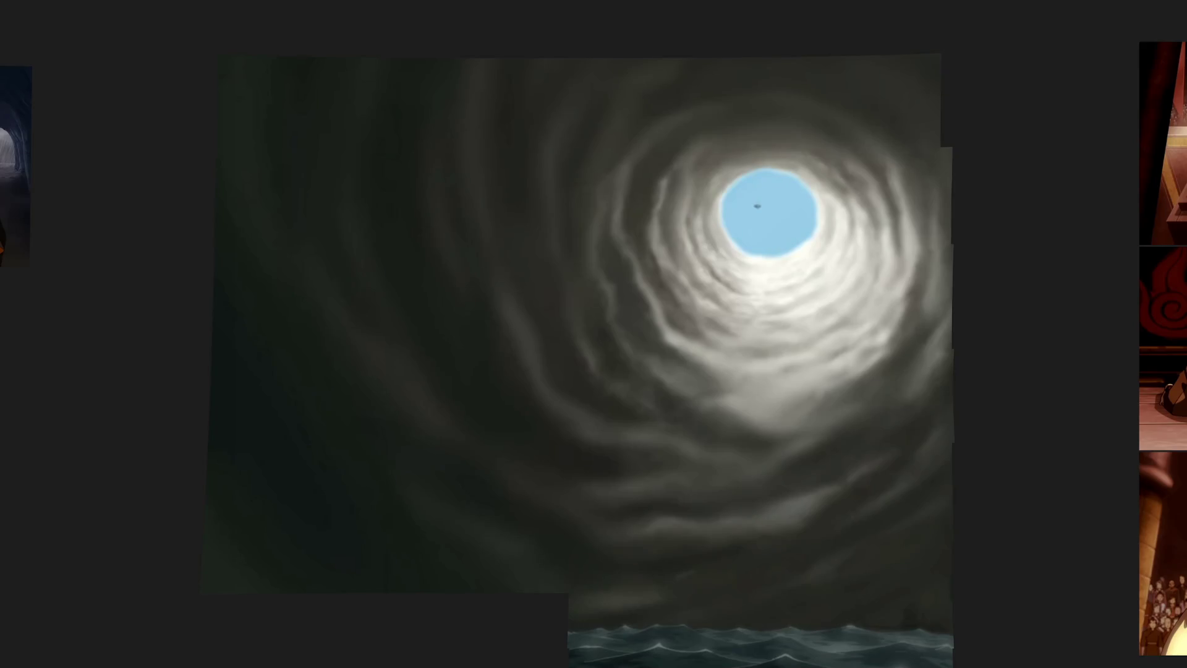
Zoom out from the cloud-tunnel image in PureRef to see the full reference collage.
scroll(682, 375, "down", 10)
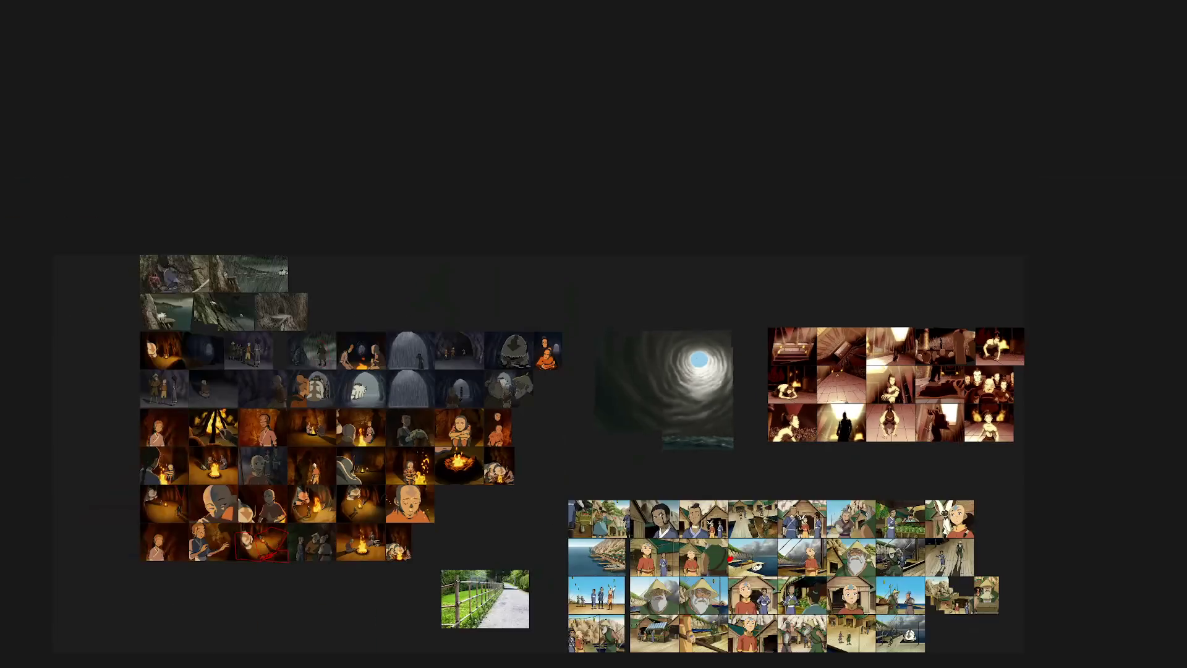
scroll(504, 430, "up", 5)
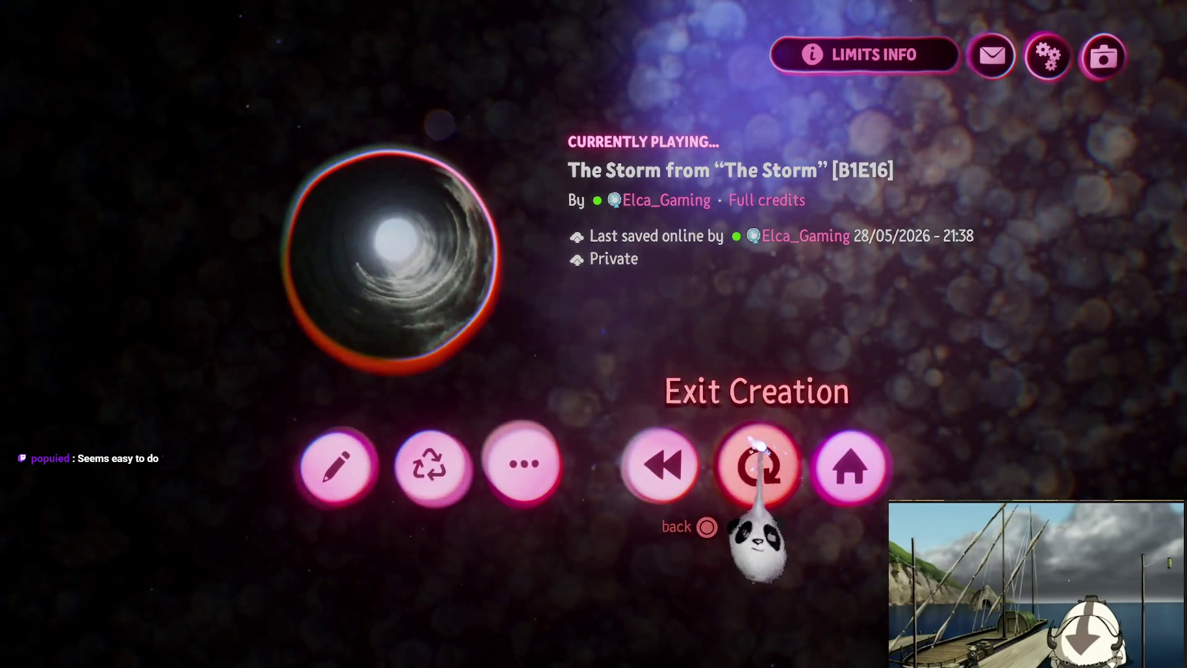
Exit the playing creation and open The Storm [B1E12] harbour scene for editing.
left_click(760, 470)
left_click(809, 398)
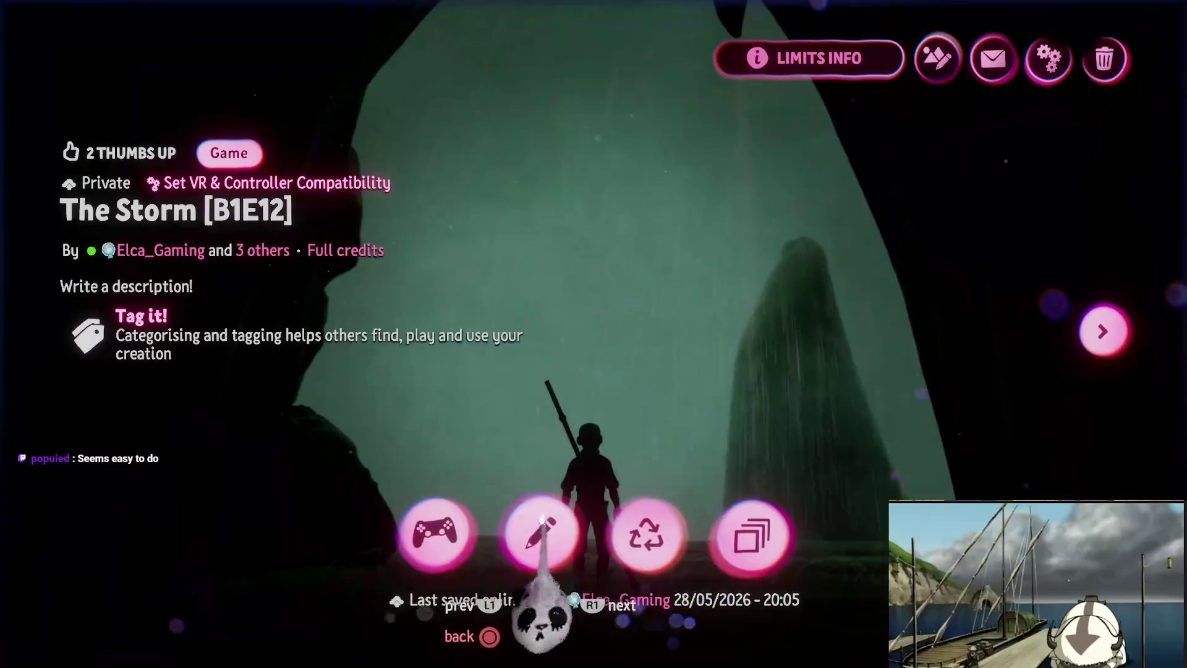
left_click(534, 528)
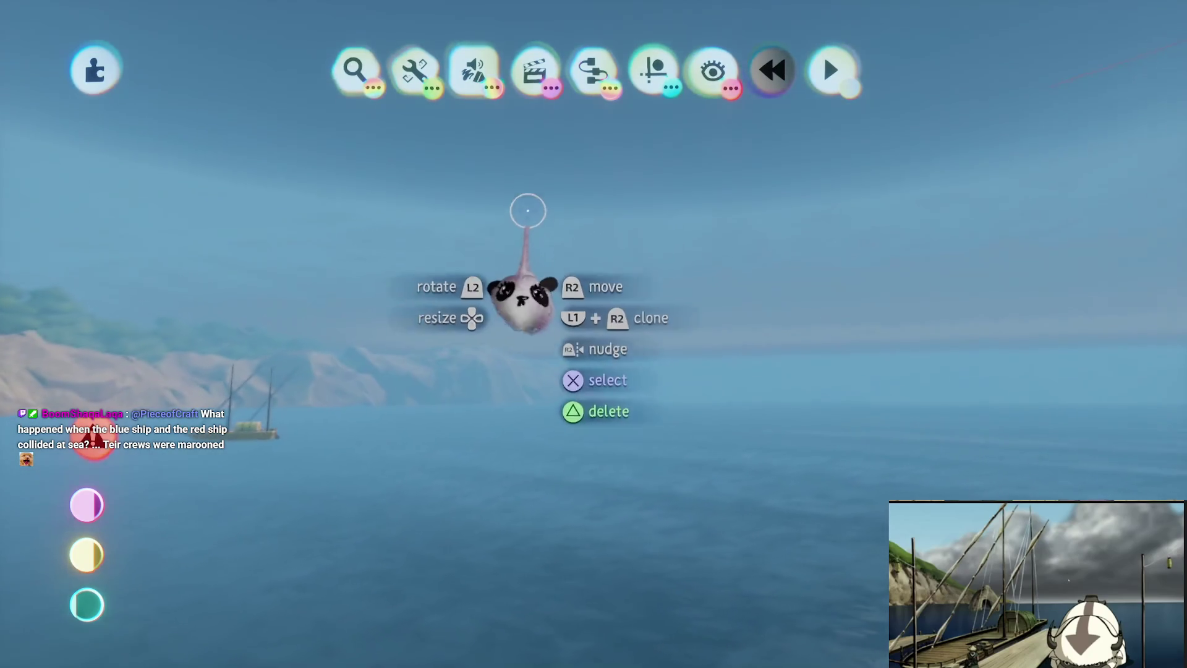
left_click(473, 78)
Start a new sculpt with mid-grey paint.
left_click(466, 125)
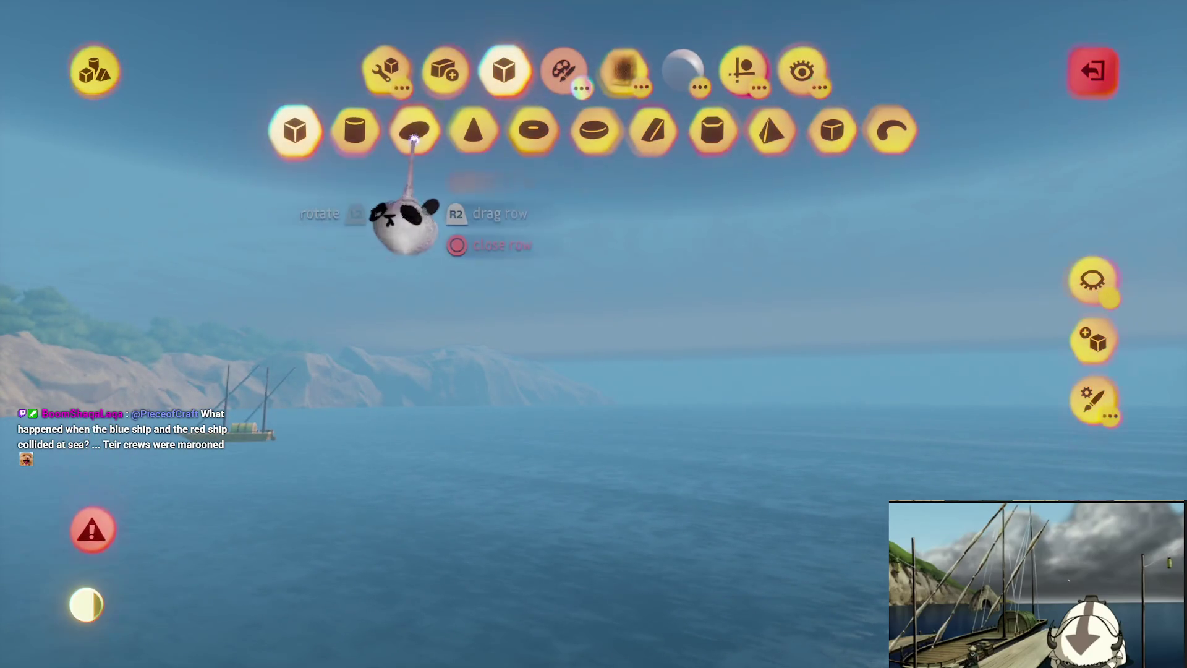
left_click(563, 69)
left_click(324, 129)
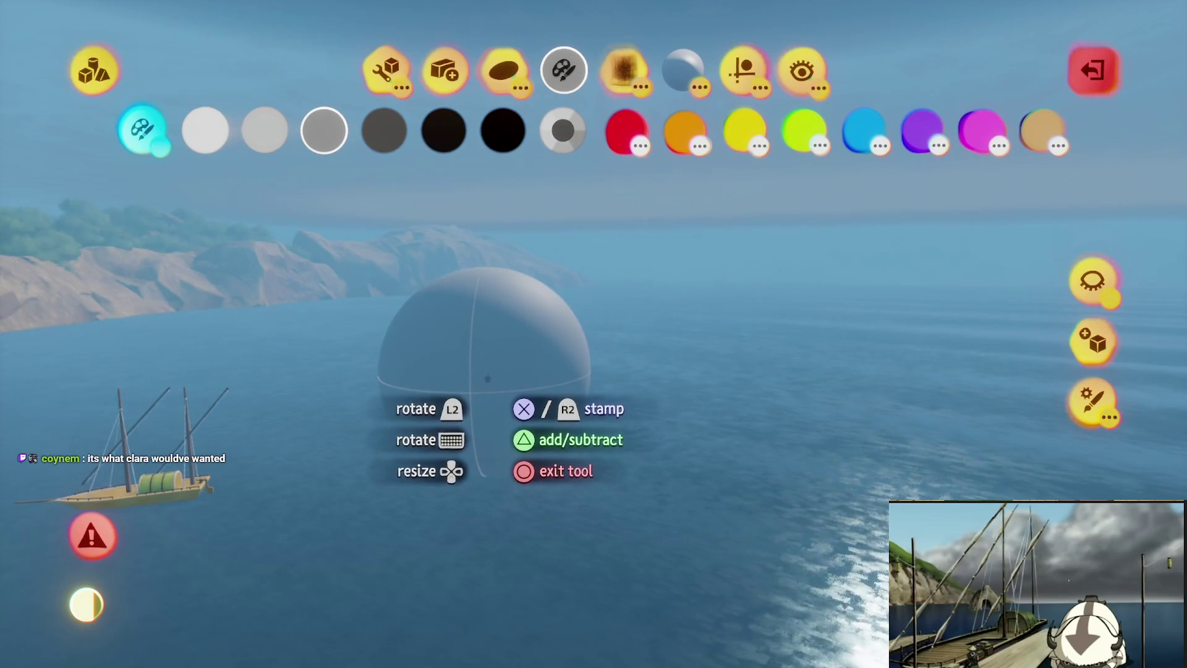
Stretch the sphere stamp into a capsule and stamp it over the sea.
key("Escape")
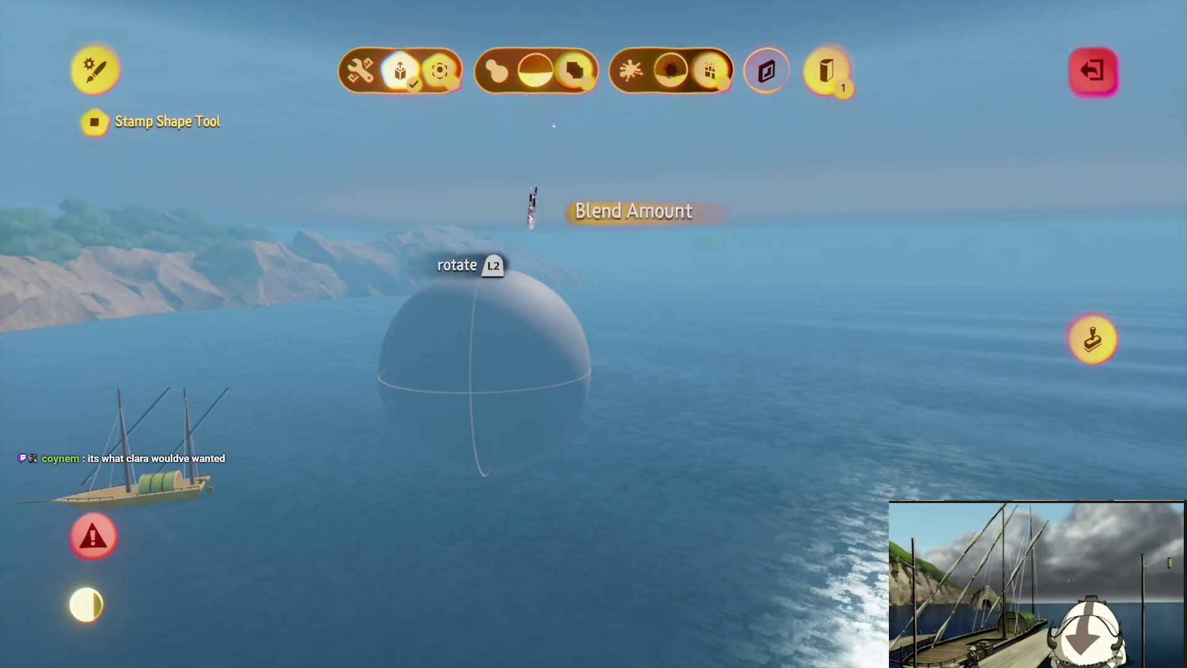
key("Escape")
mouse_move(432, 406)
left_mouse_down()
mouse_move(410, 371)
mouse_move(451, 318)
mouse_move(492, 343)
left_mouse_up()
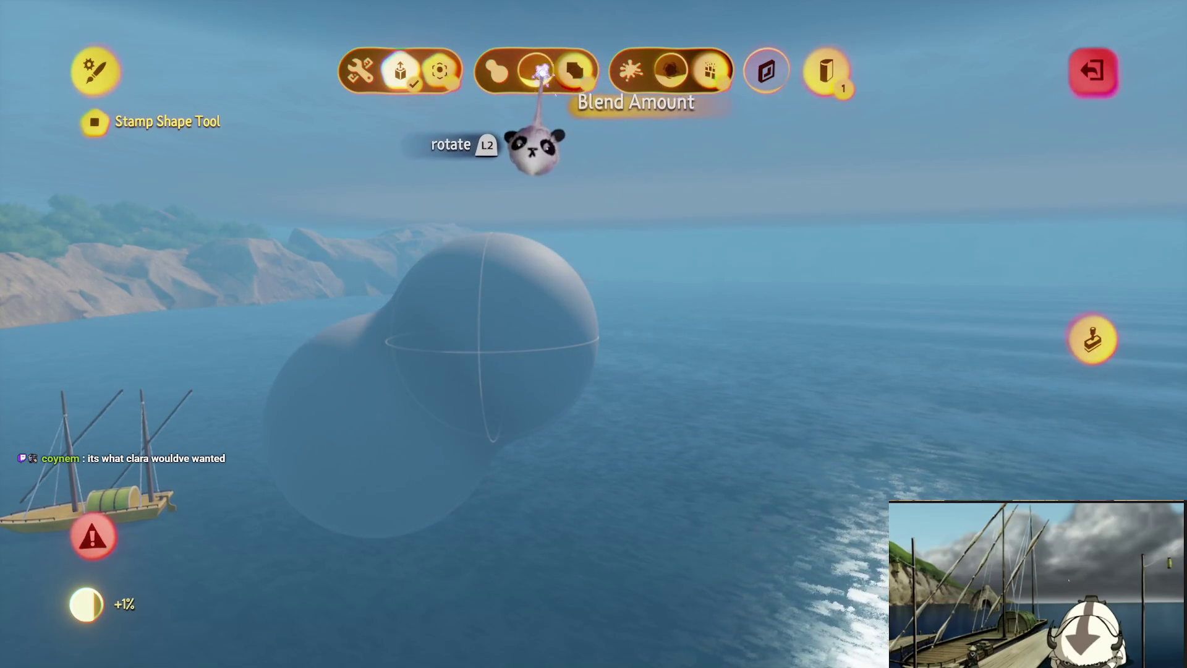
key("Escape")
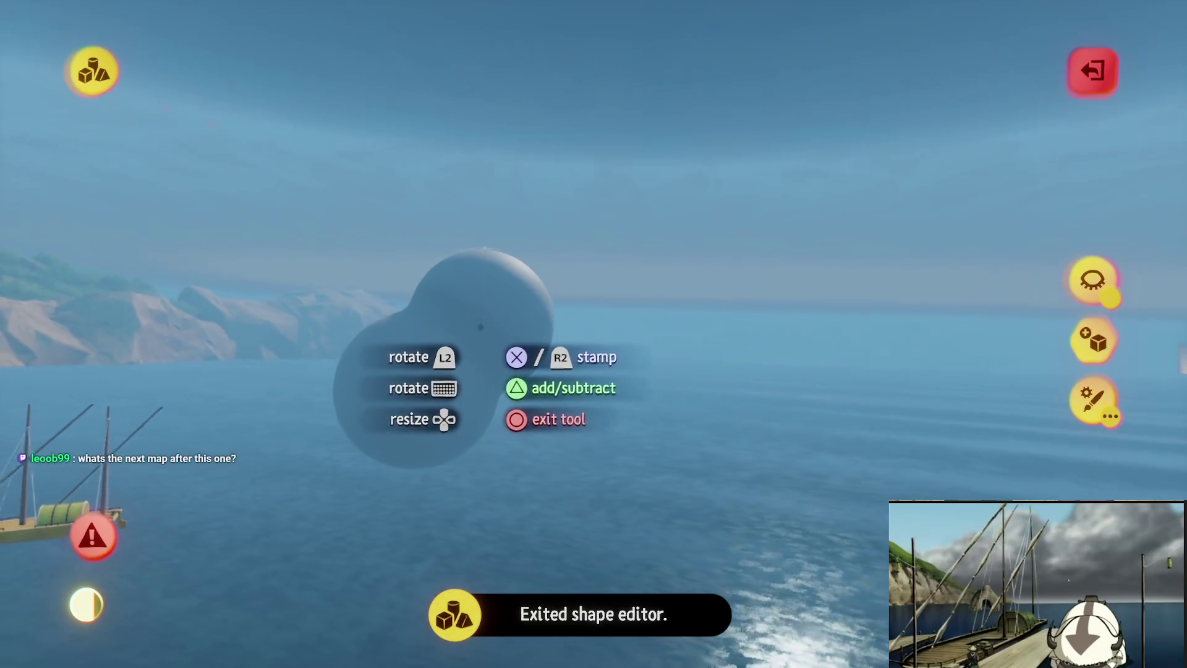
Stamp two more sphere lobes onto the grey sculpt to build up the cloud.
left_click(489, 338)
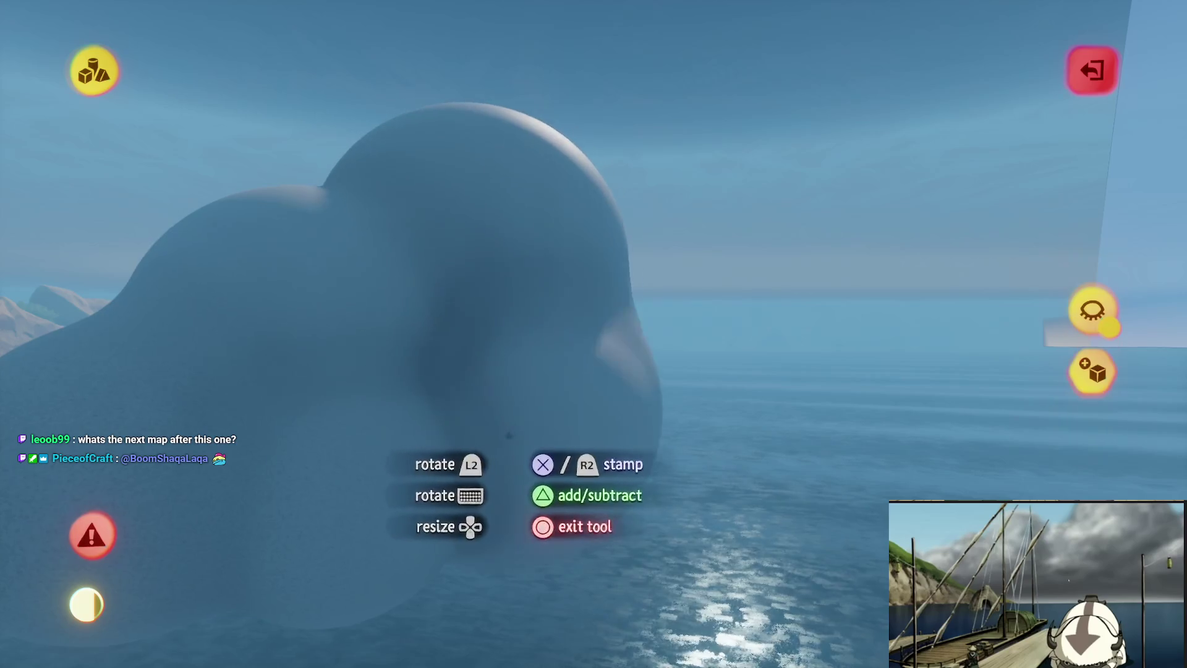
key("Escape")
key("Escape")
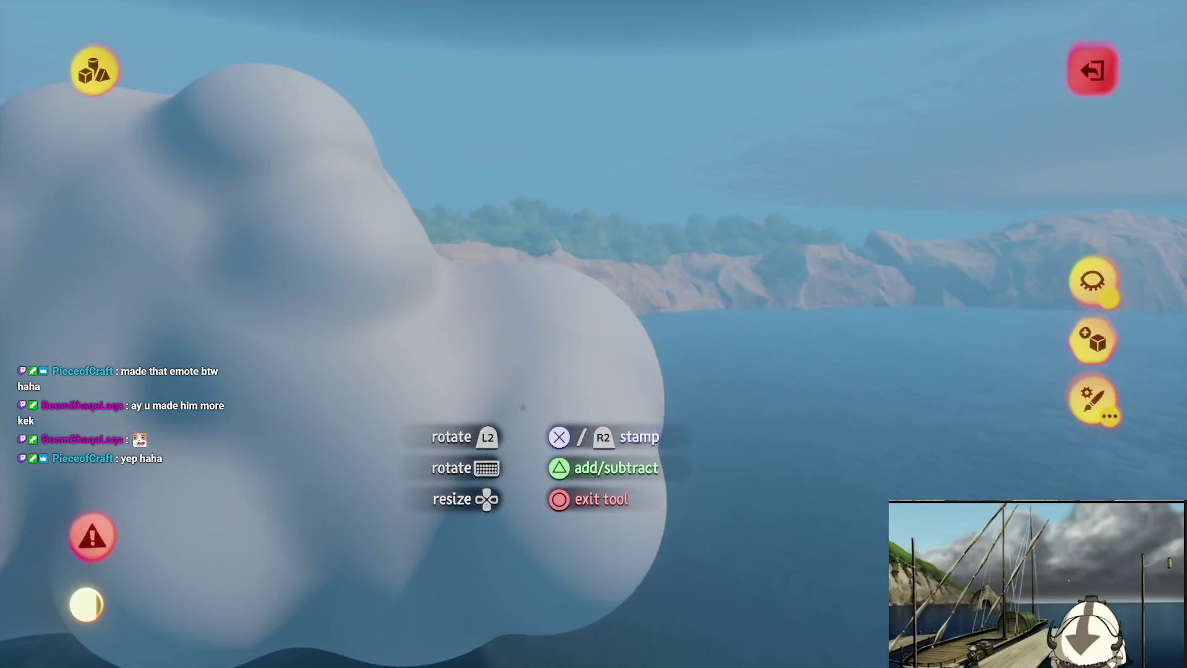
left_click(460, 296)
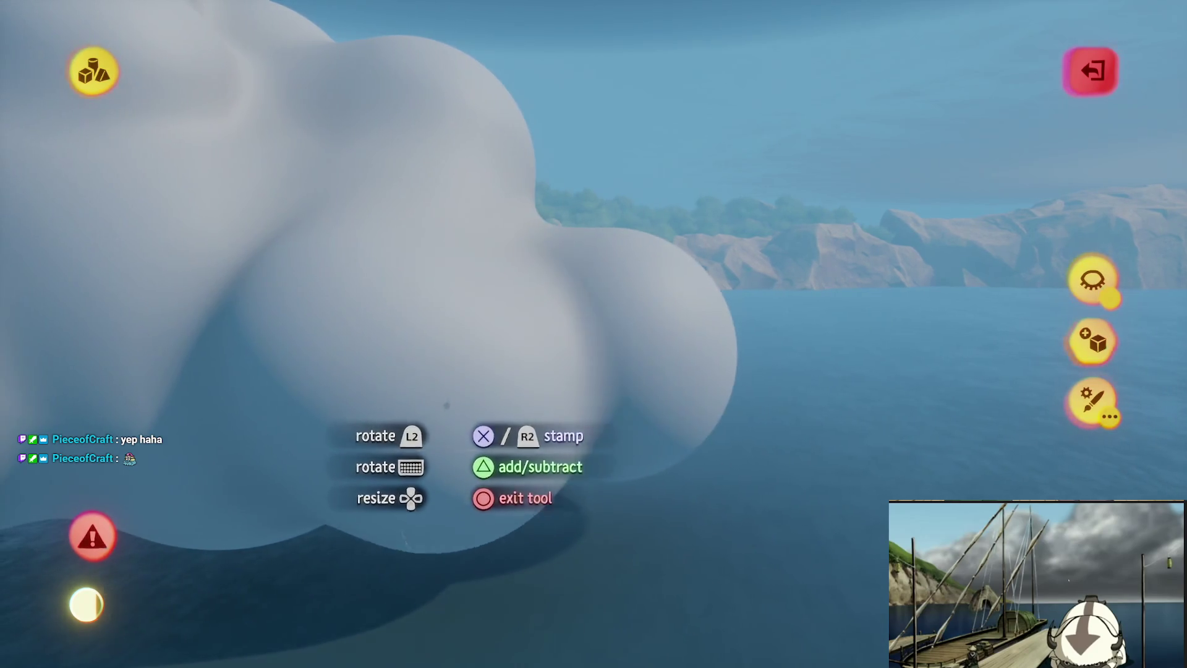
Add more bubbly lobes to the cloud, including a bulge at its lower right.
left_click(506, 428)
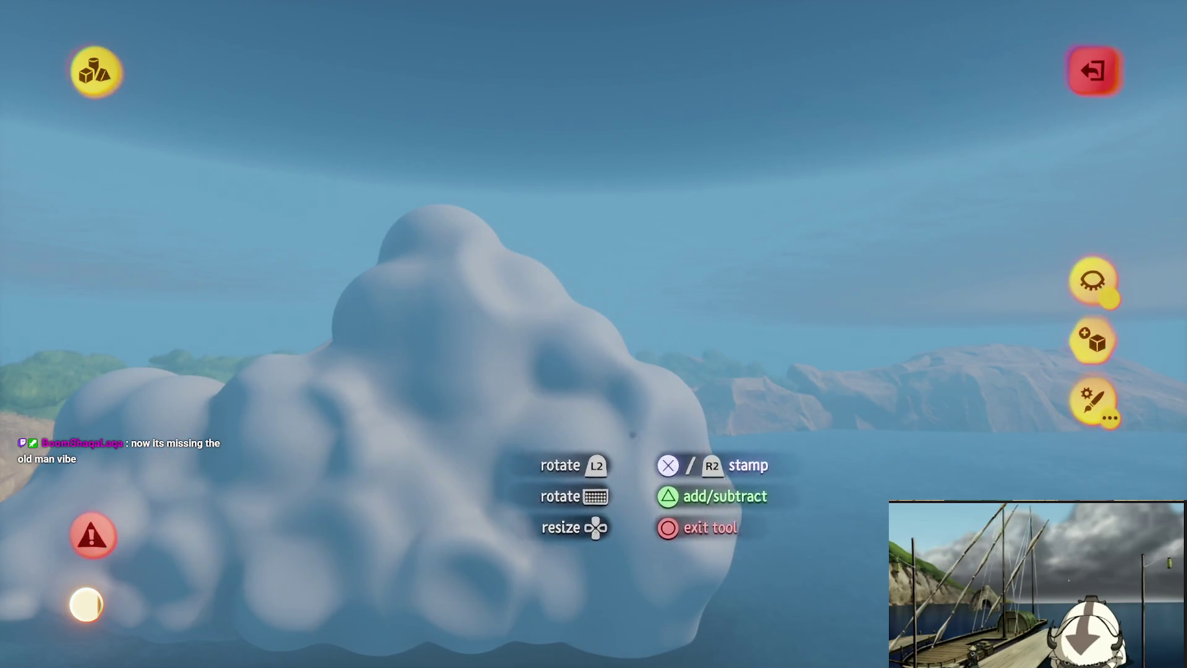
key("Escape")
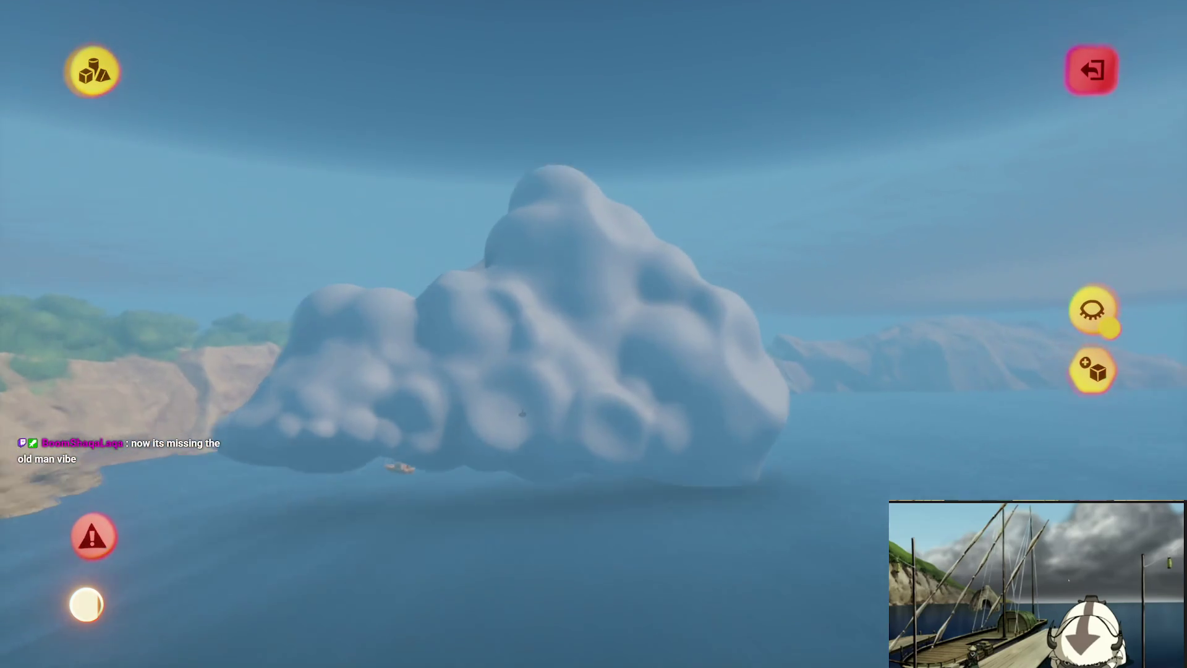
left_click(510, 379)
Exit sculpt mode and bring up the Gadgets list.
key("Escape")
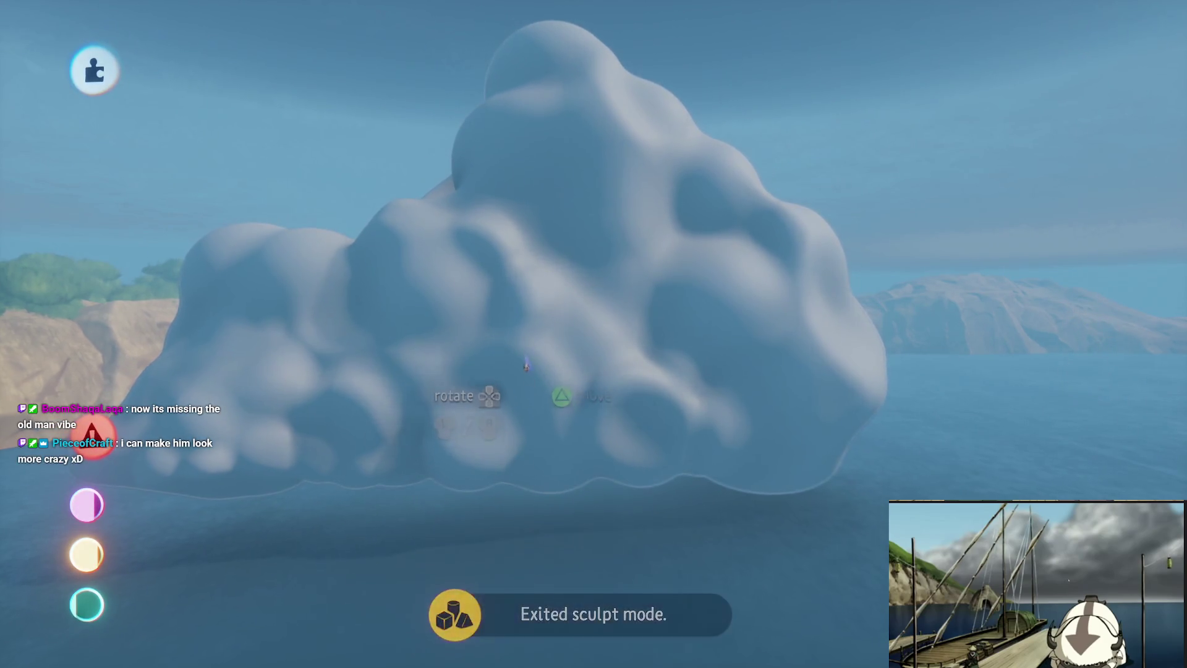
scroll(529, 362, "up", 5)
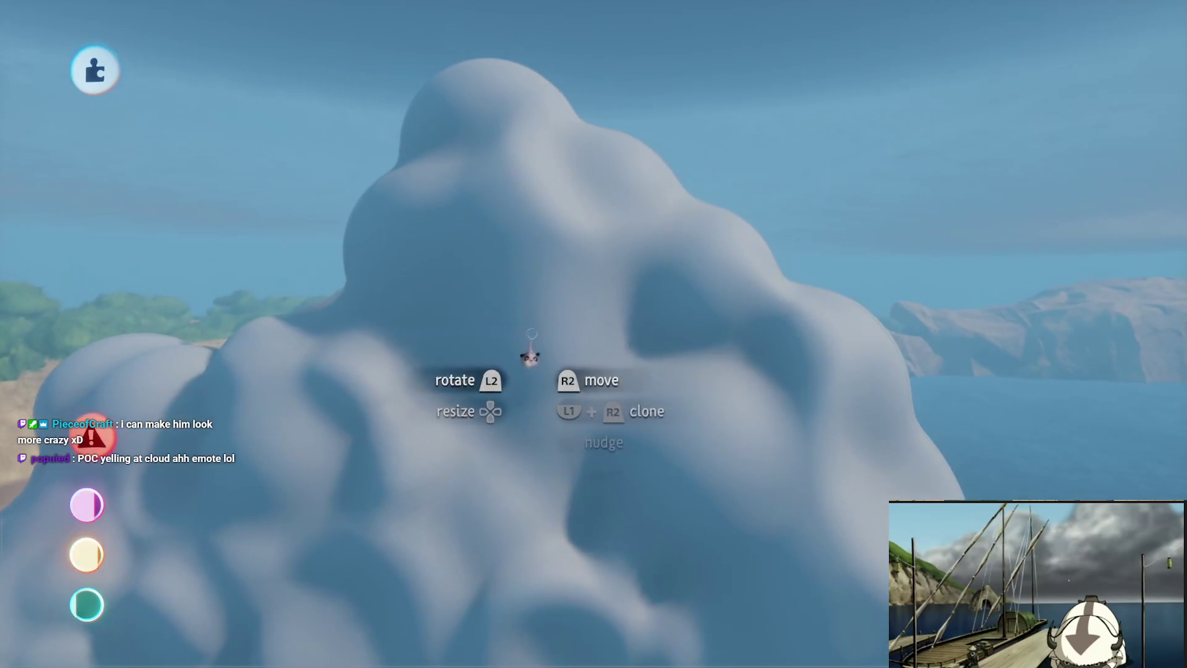
left_click(594, 71)
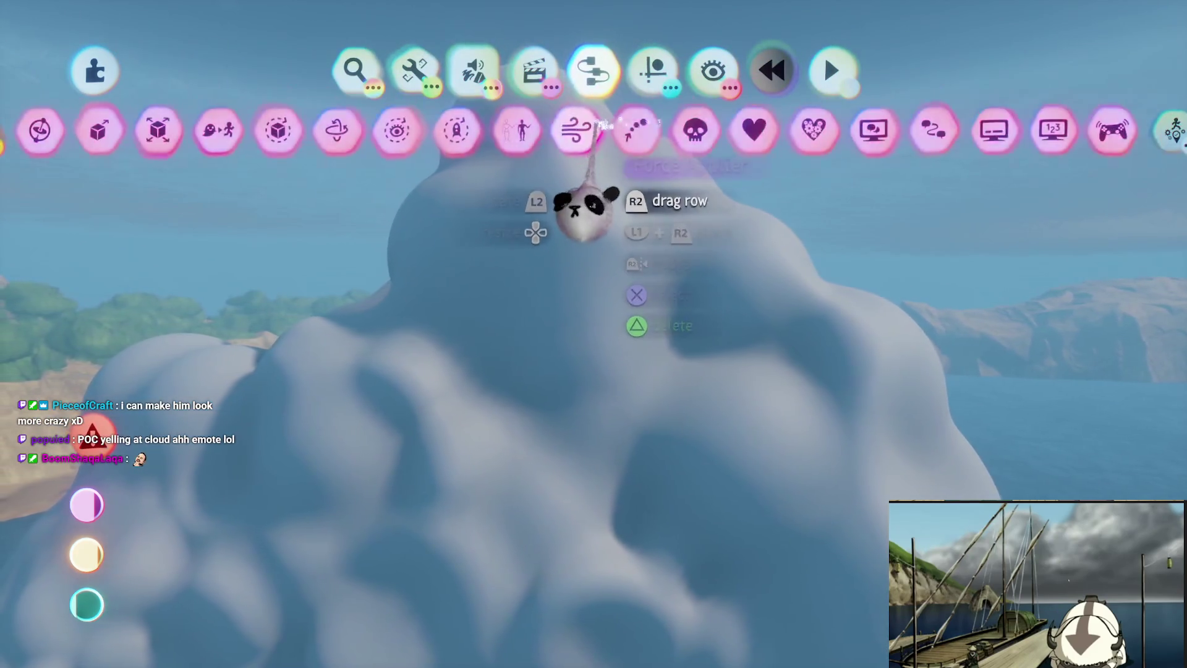
Place a Light gadget beside the cloud and open its Tweak settings.
left_click(625, 148)
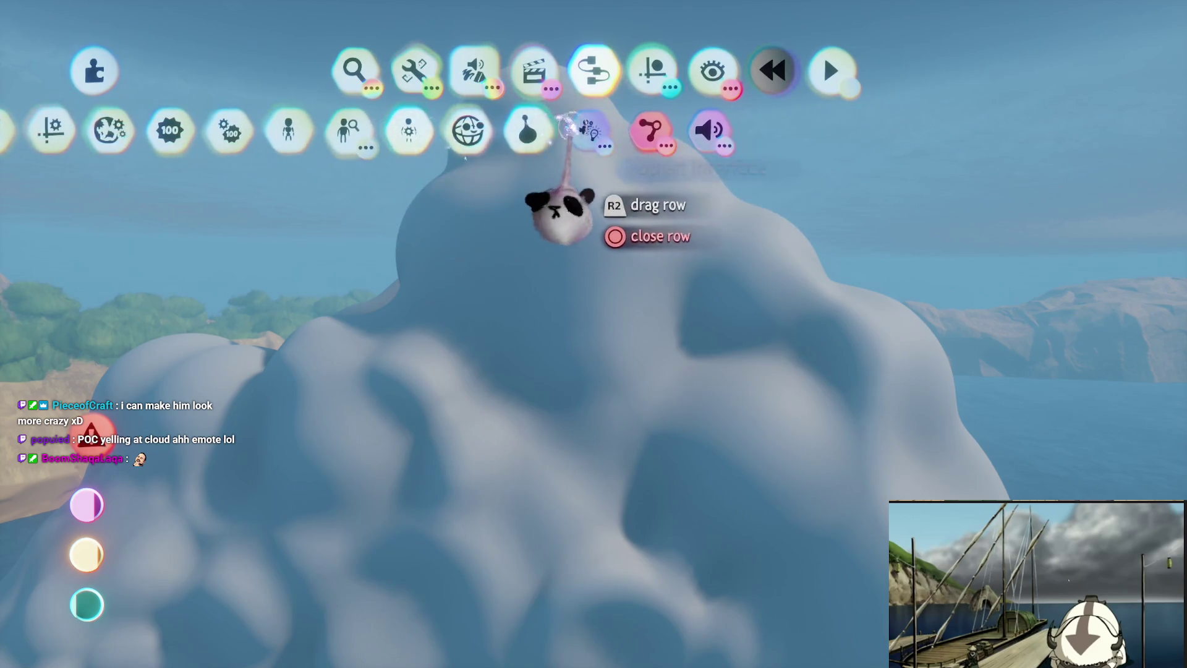
left_click(472, 129)
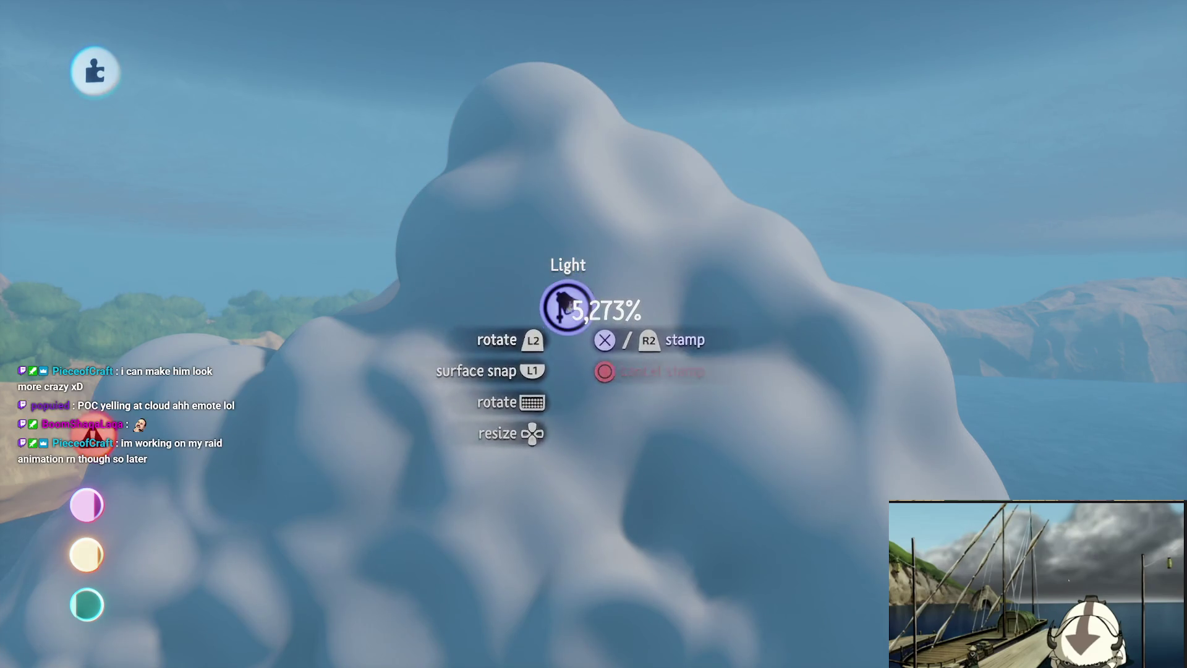
left_click(561, 389)
Position the light above the cloud, aimed down onto it.
mouse_move(559, 350)
left_mouse_down()
mouse_move(557, 259)
mouse_move(625, 43)
mouse_move(516, 433)
mouse_move(548, 374)
left_mouse_up()
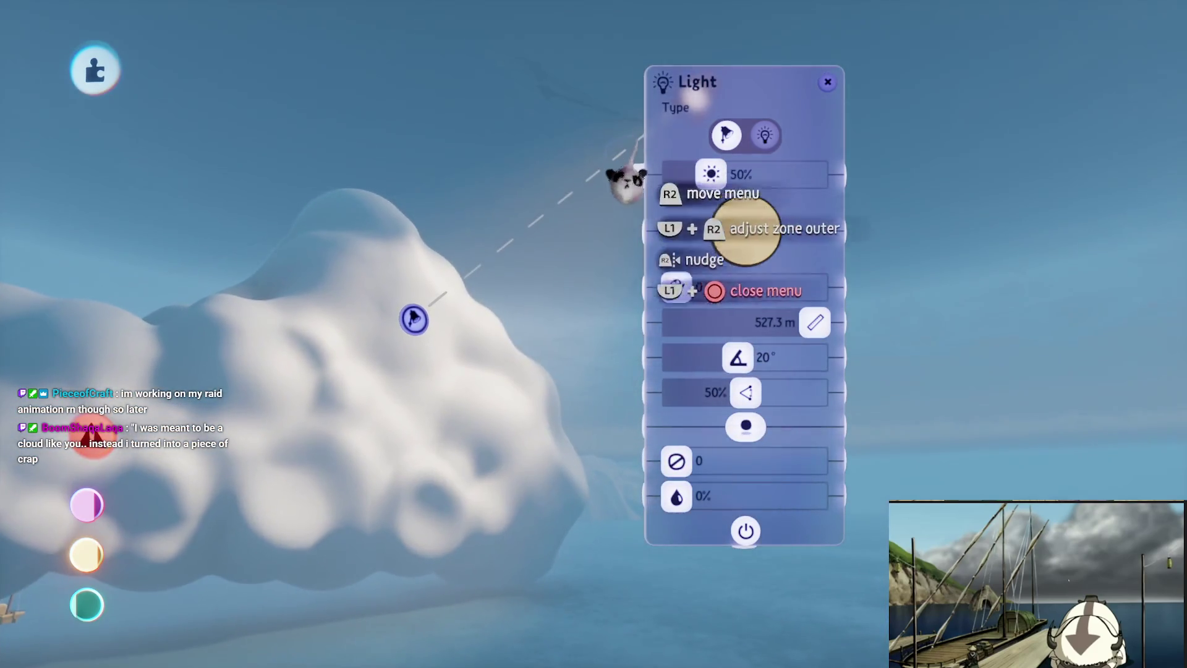
left_click_drag(624, 185, 803, 253)
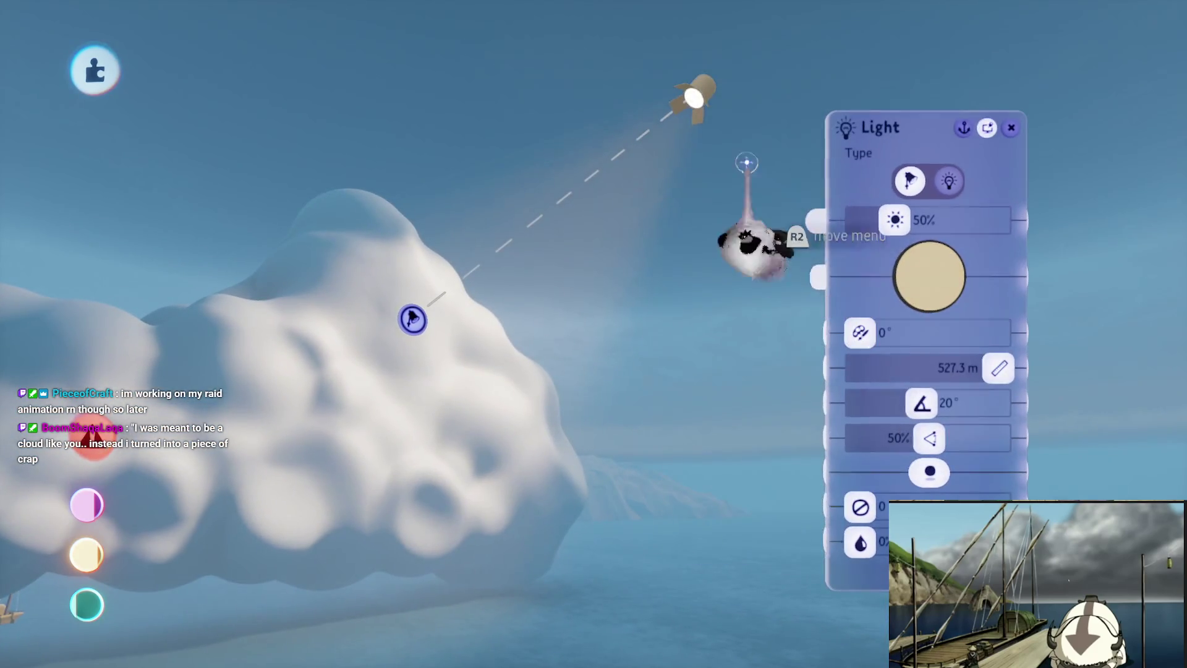
mouse_move(695, 93)
left_mouse_down()
mouse_move(705, 105)
mouse_move(692, 100)
left_mouse_up()
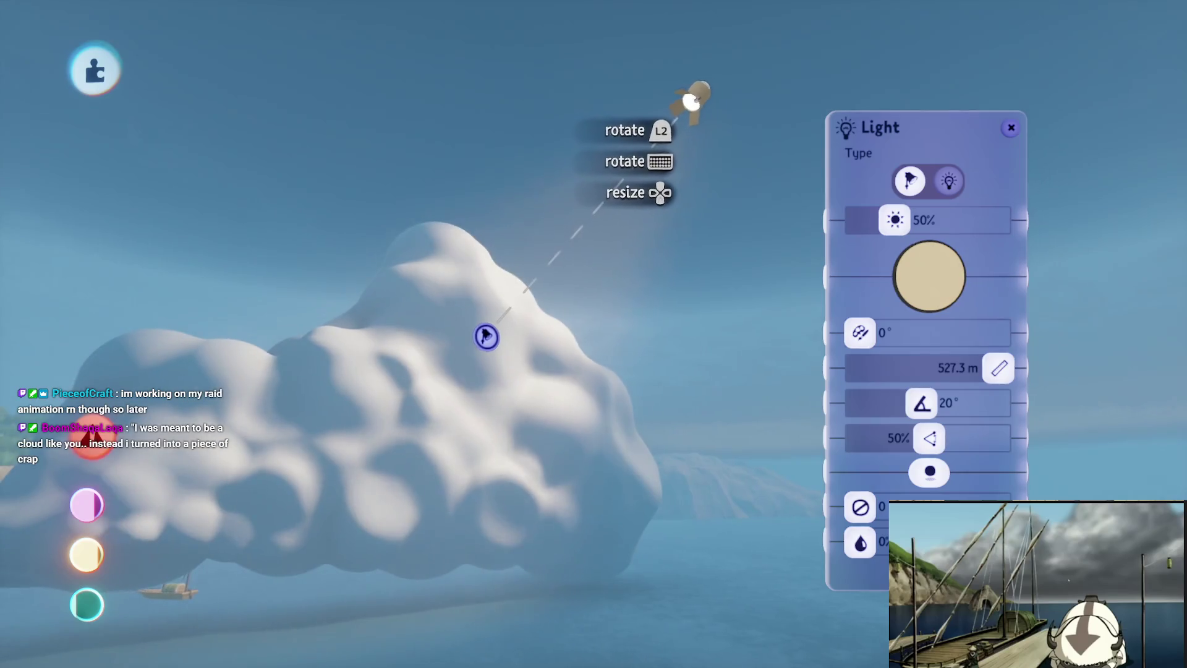
left_click_drag(713, 140, 649, 127)
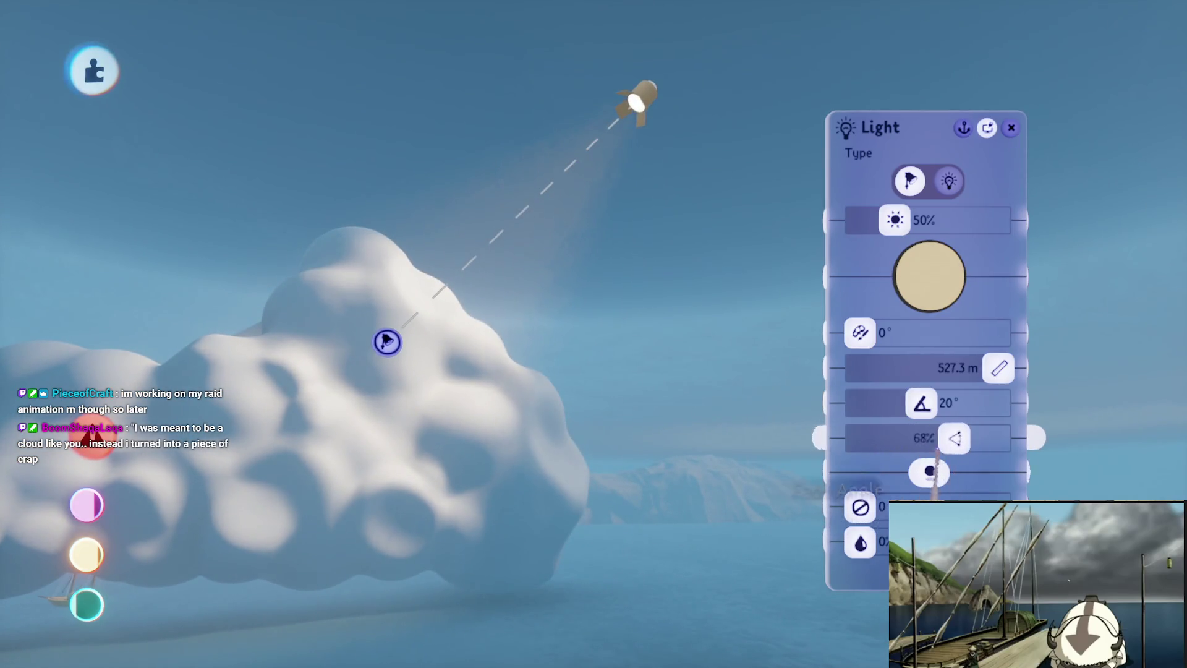
Set the light to a 33° cone, white colour and 30% brightness.
left_click_drag(921, 403, 956, 403)
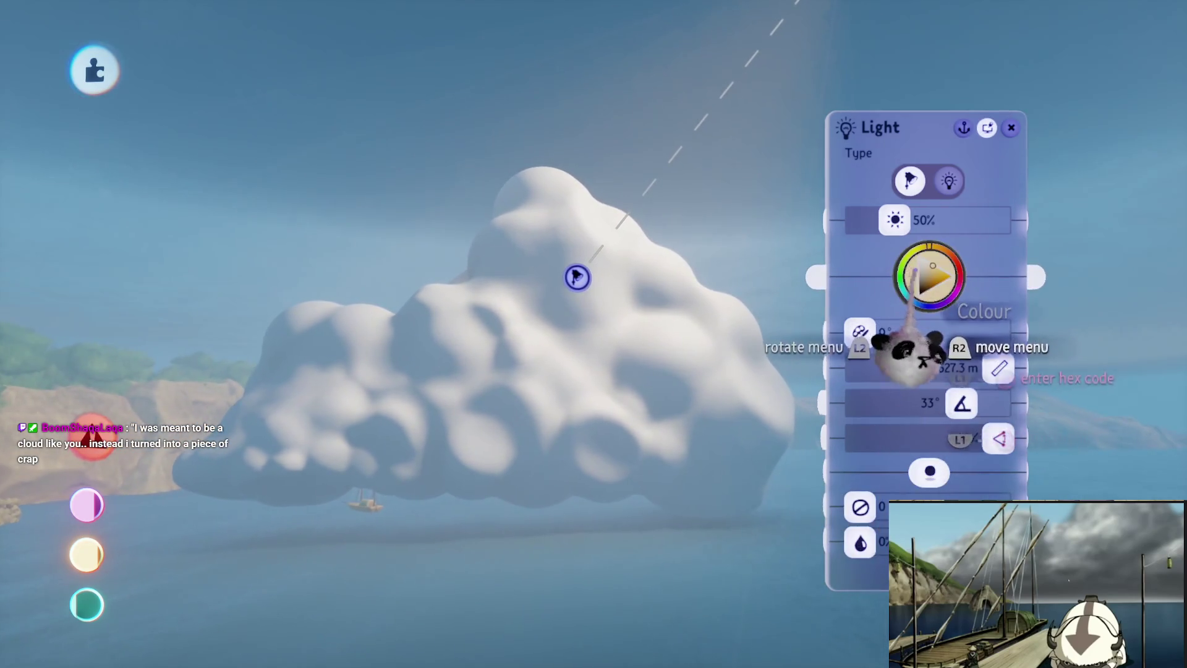
left_click(913, 273)
mouse_move(895, 220)
left_mouse_down()
mouse_move(859, 220)
mouse_move(878, 219)
left_mouse_up()
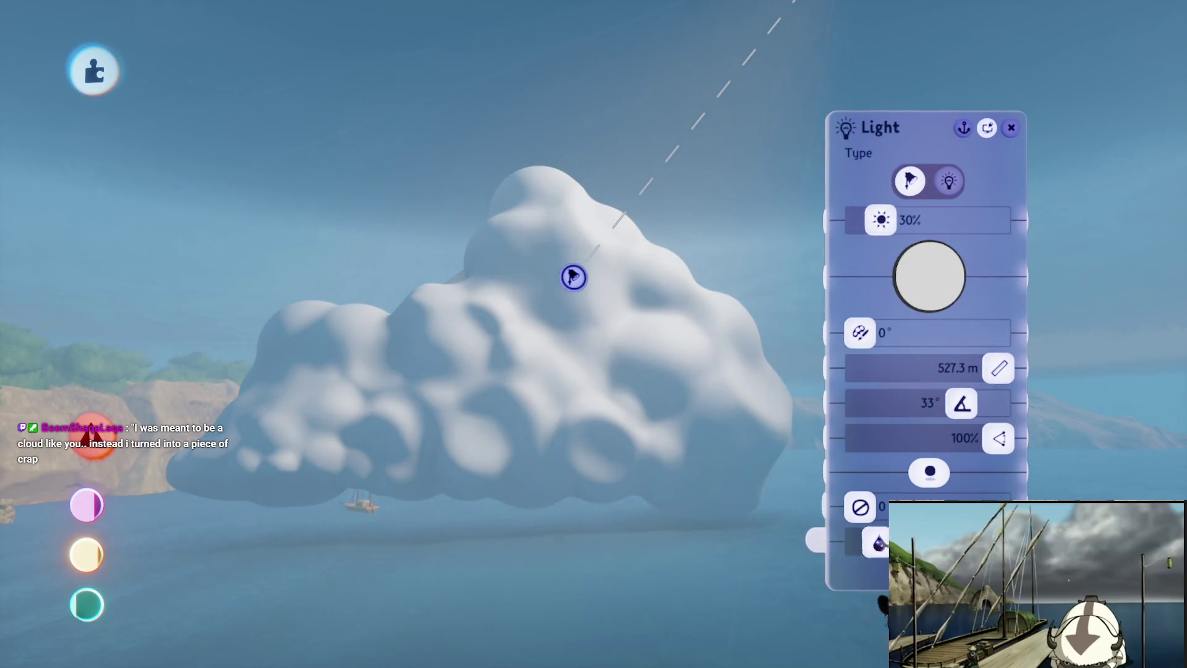
mouse_move(877, 514)
left_mouse_down()
mouse_move(865, 507)
mouse_move(892, 504)
left_mouse_up()
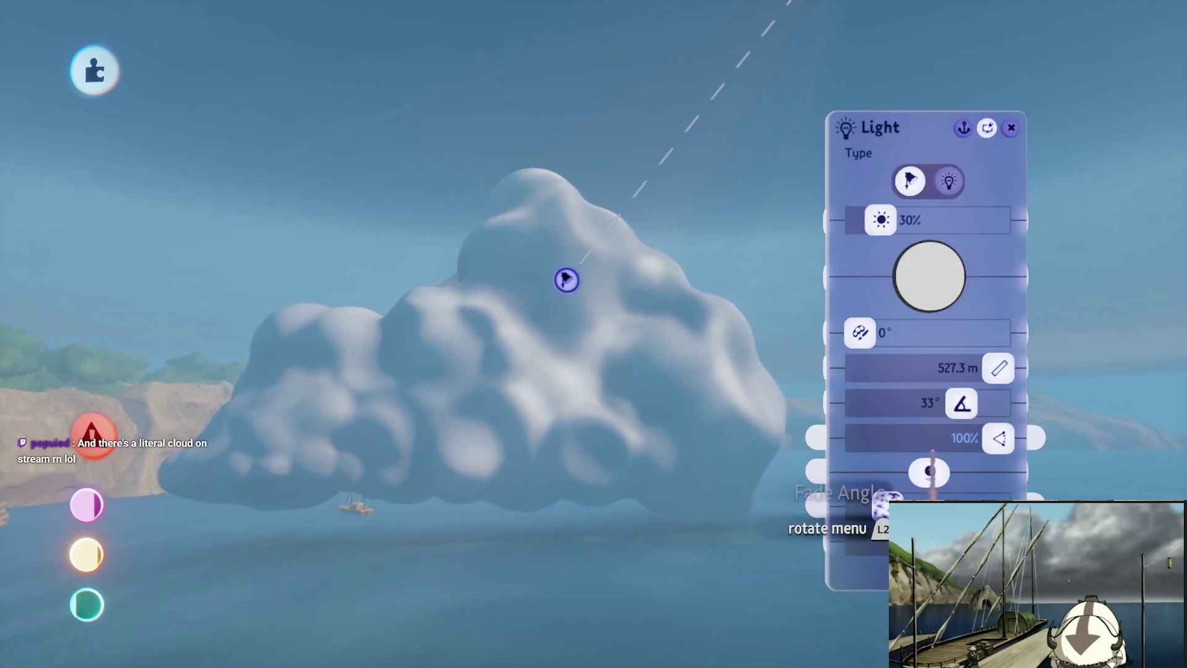
key("Escape")
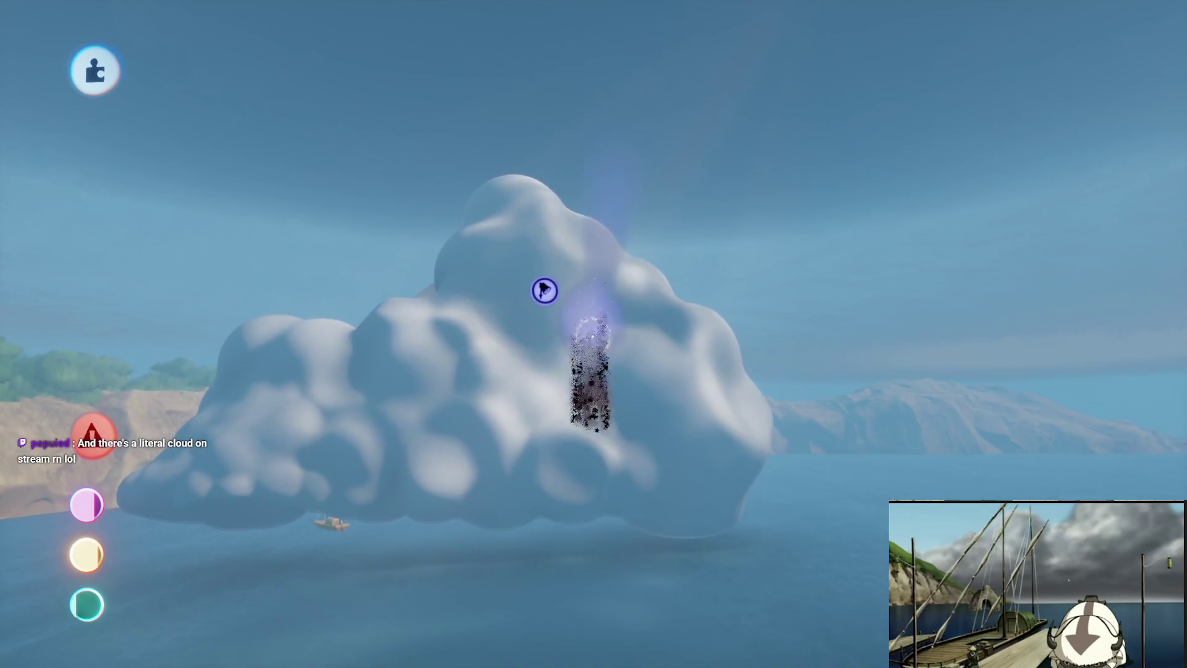
Leave the Reduce Detail tool and reopen the cloud sculpt to reach its Outer Properties.
scroll(556, 384, "up", 5)
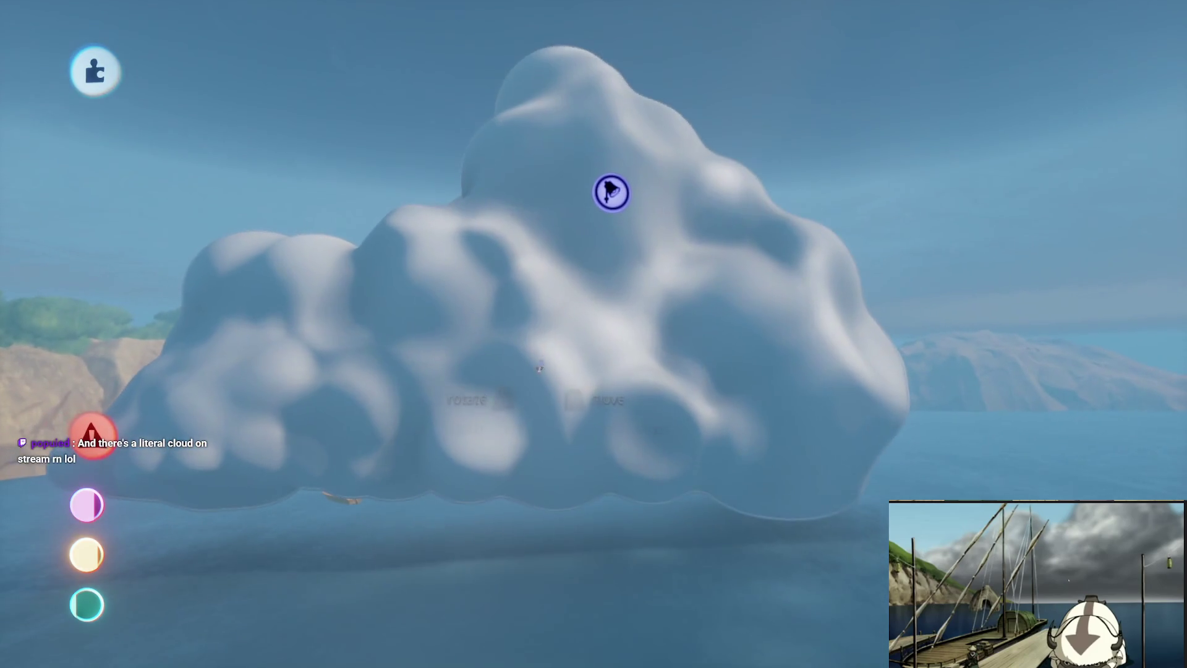
key("Tab")
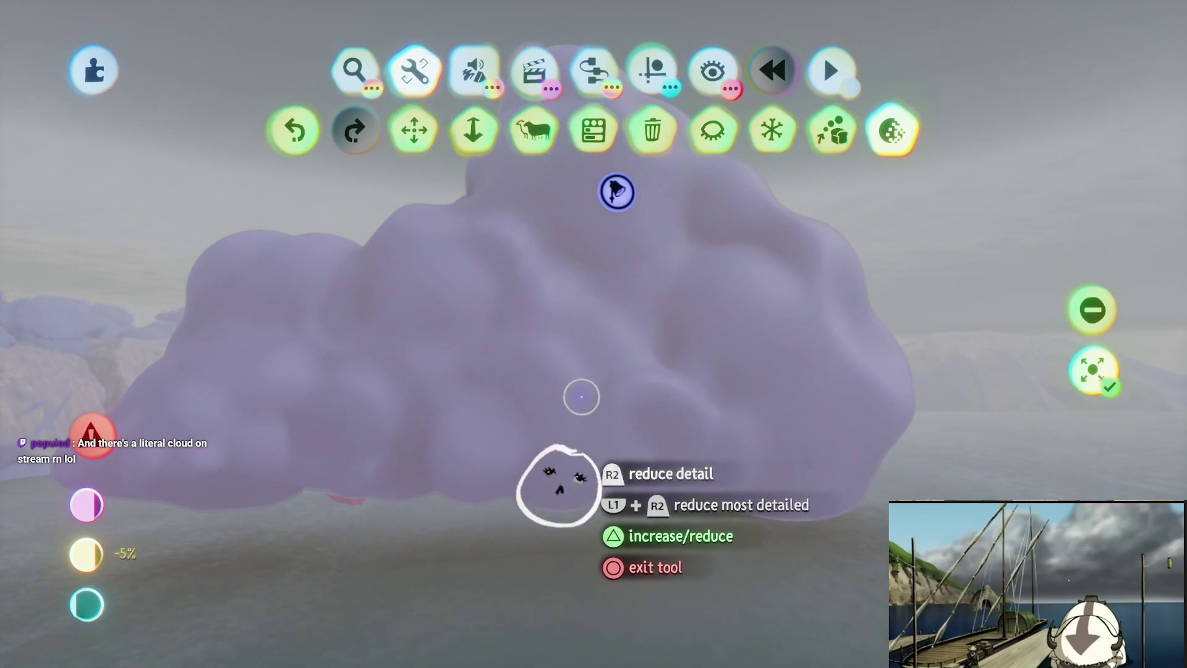
key("Escape")
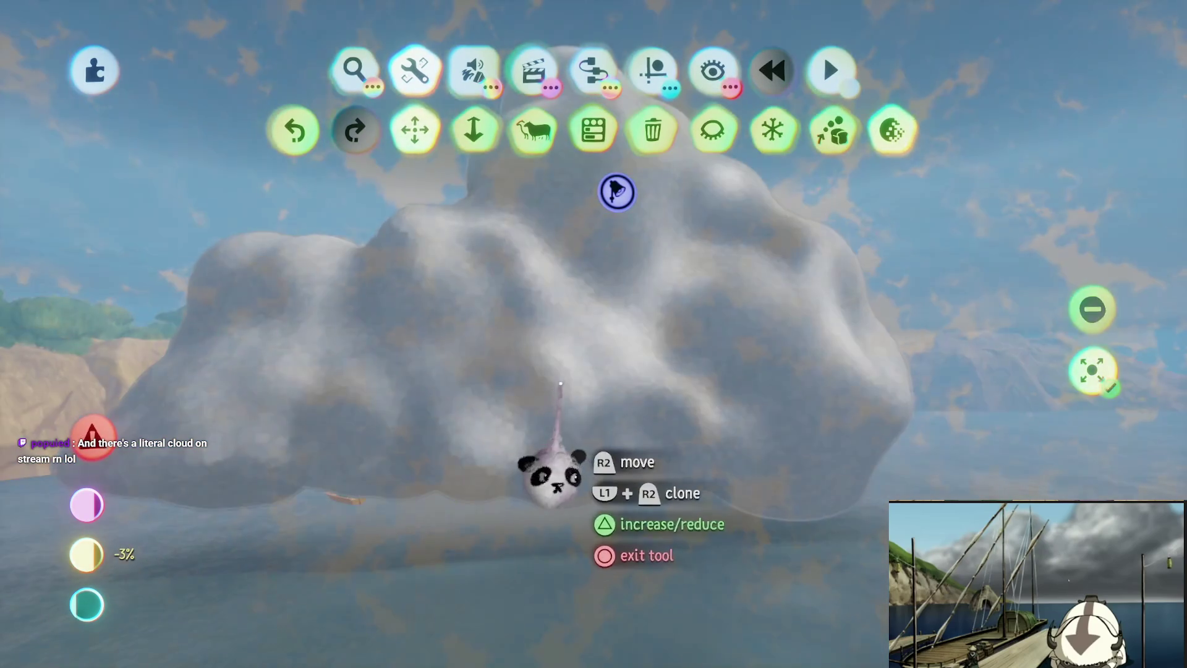
double_click(560, 374)
key("Escape")
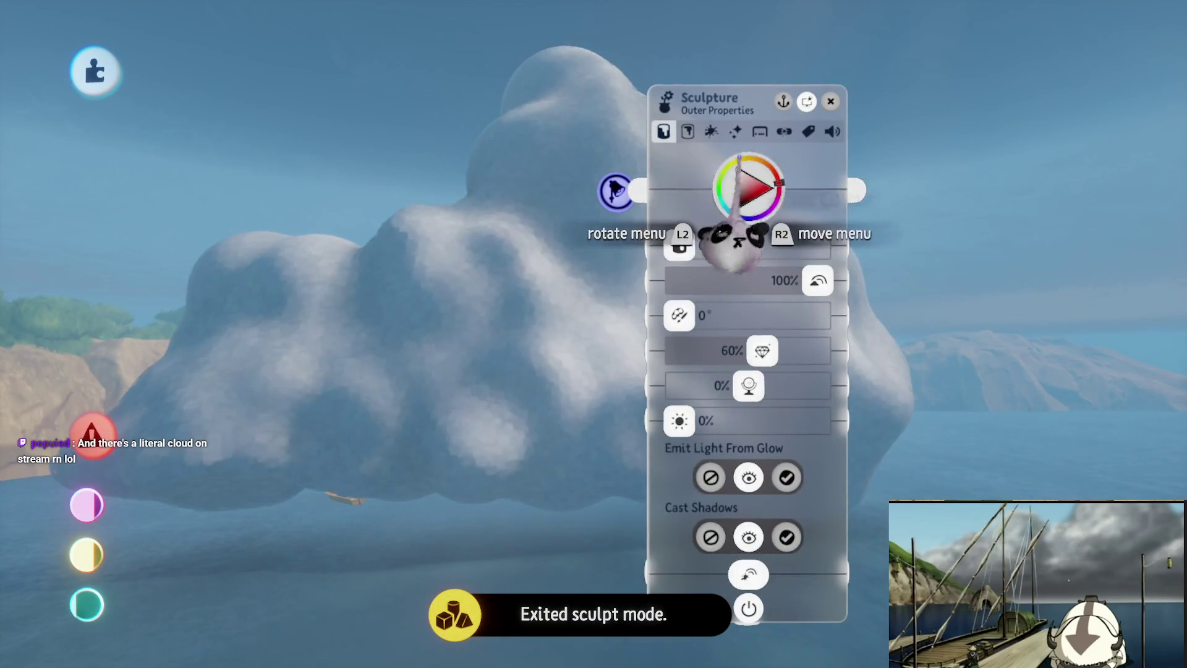
Switch to the cloud's Outer Properties tab and set Shininess to -55%.
left_click(711, 131)
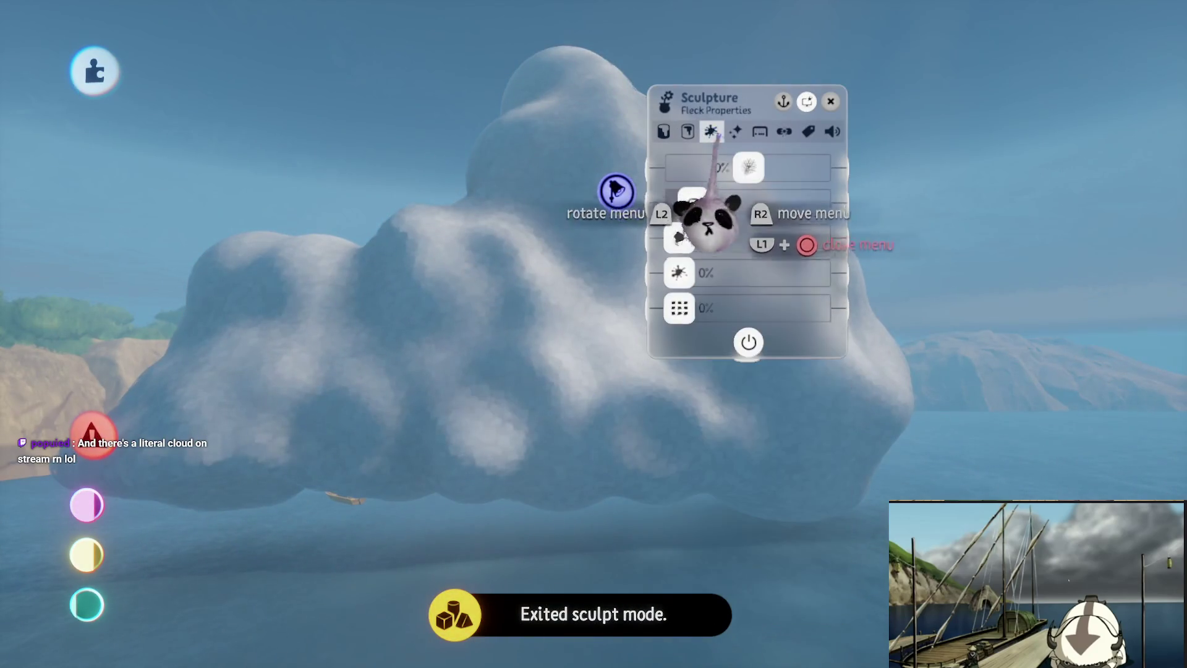
left_click(686, 133)
left_click(664, 131)
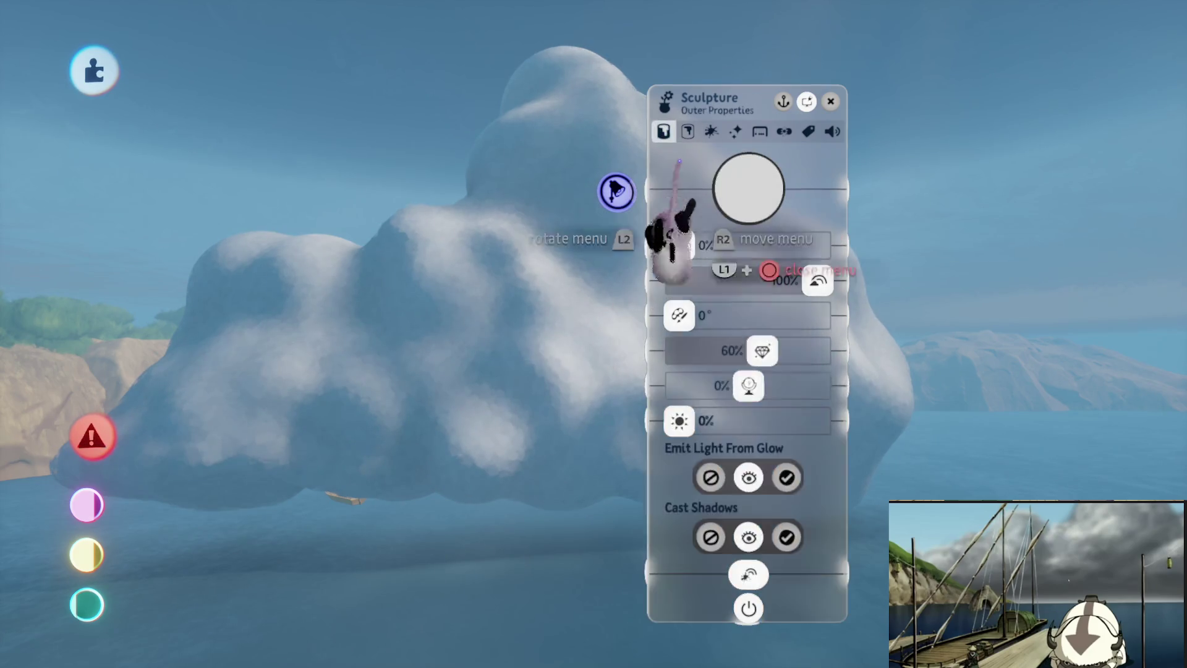
mouse_move(762, 350)
left_mouse_down()
mouse_move(725, 351)
mouse_move(740, 386)
mouse_move(728, 385)
left_mouse_up()
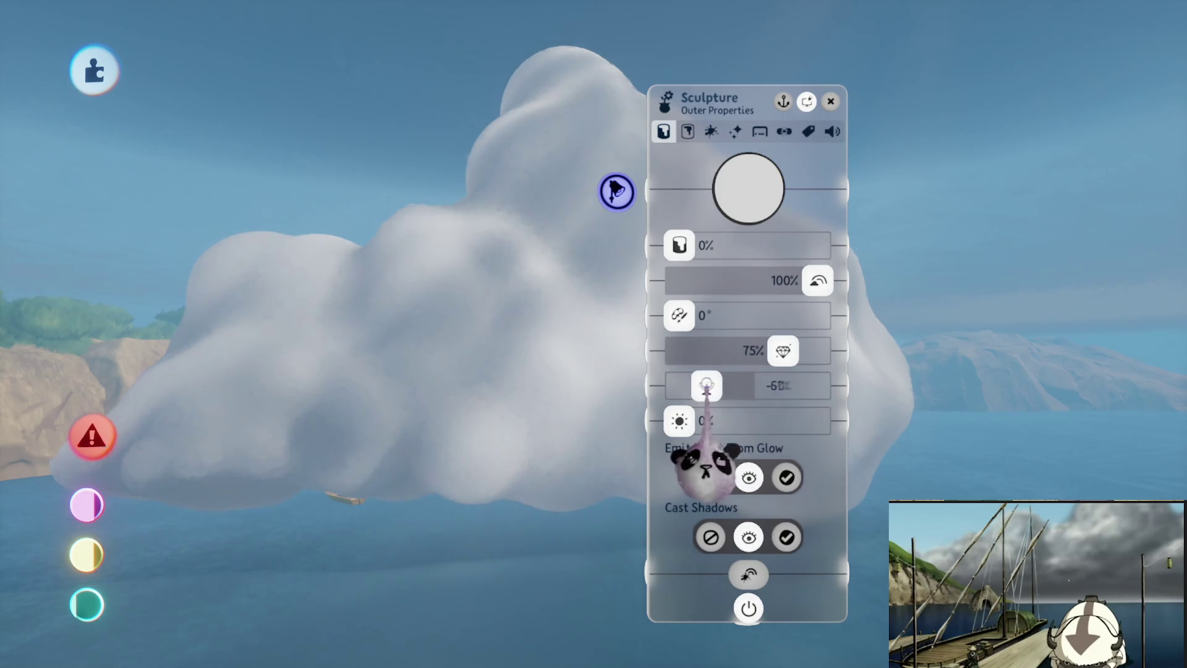
Tint the cloud near-black with a 69% tint amount, then close its properties.
left_click_drag(739, 263, 665, 389)
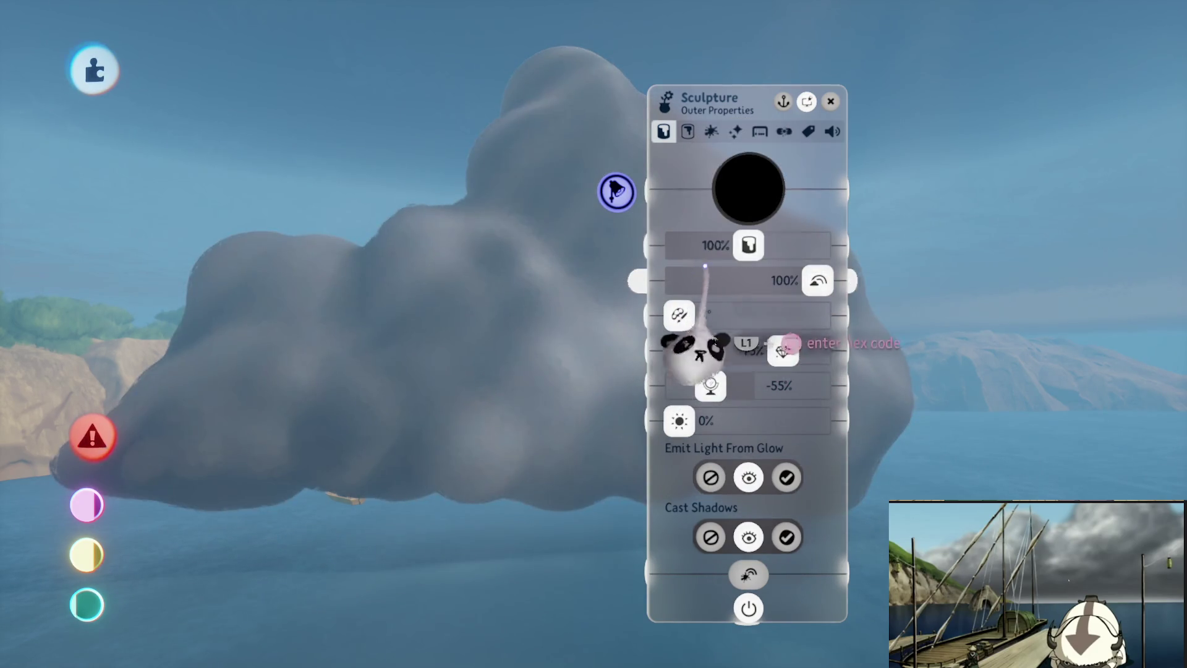
left_click_drag(725, 253, 724, 246)
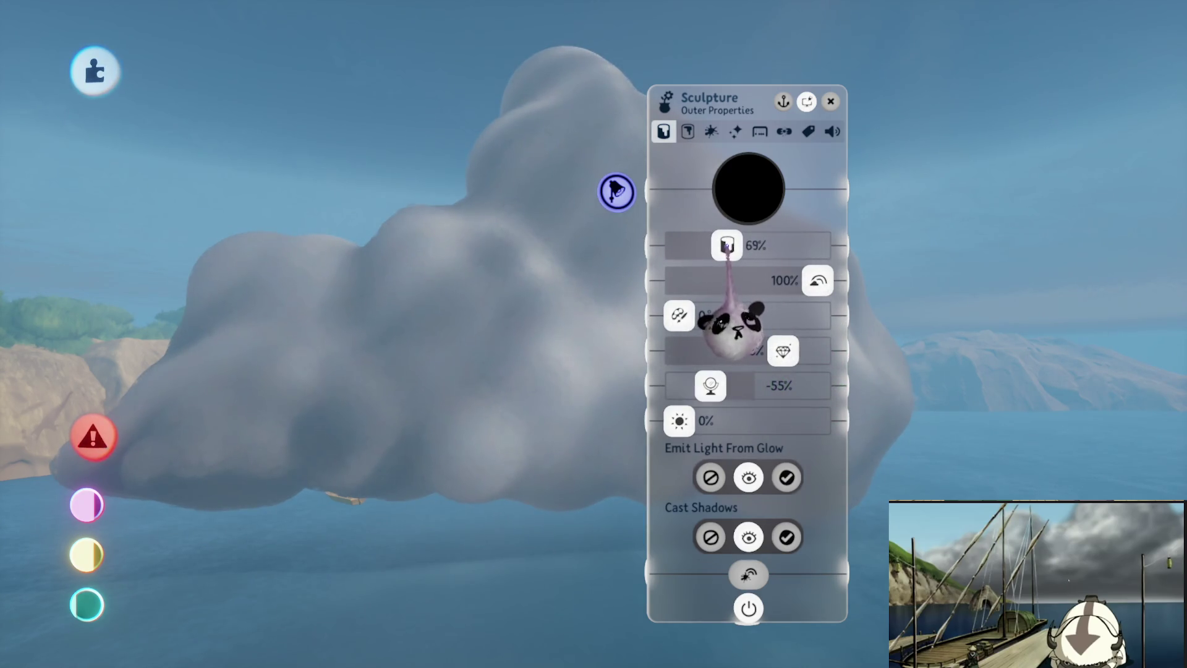
left_click(750, 207)
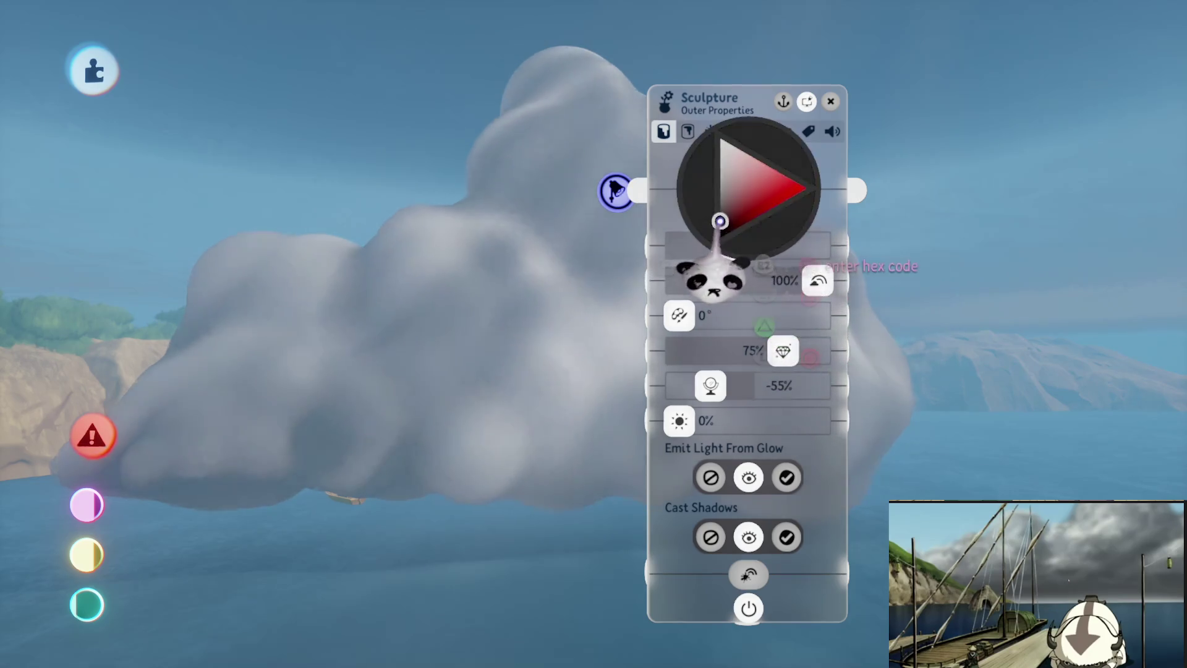
left_click(712, 272)
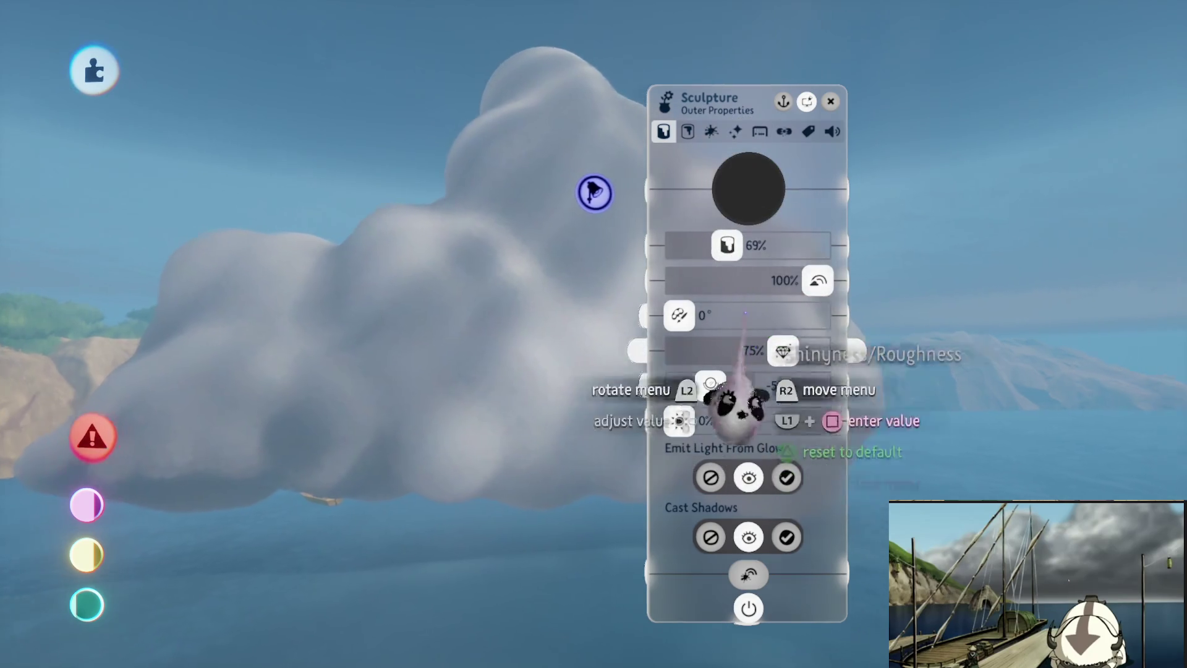
key("Escape")
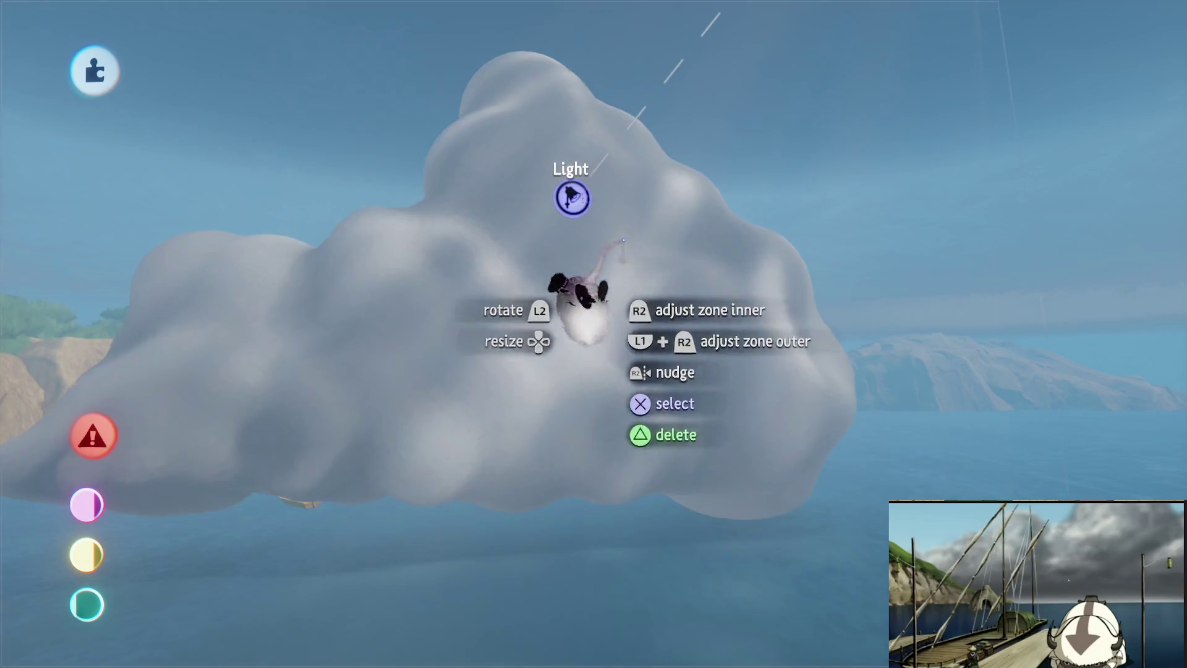
Select the directional light and drag it above the cloud.
left_click(573, 279)
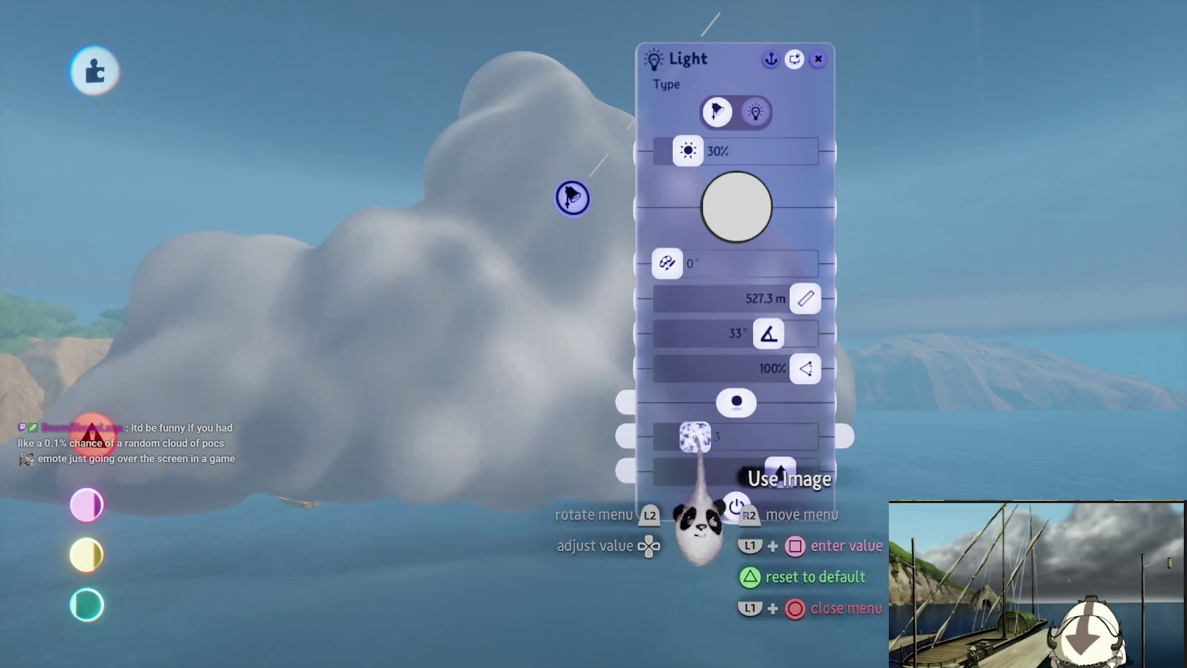
key("Escape")
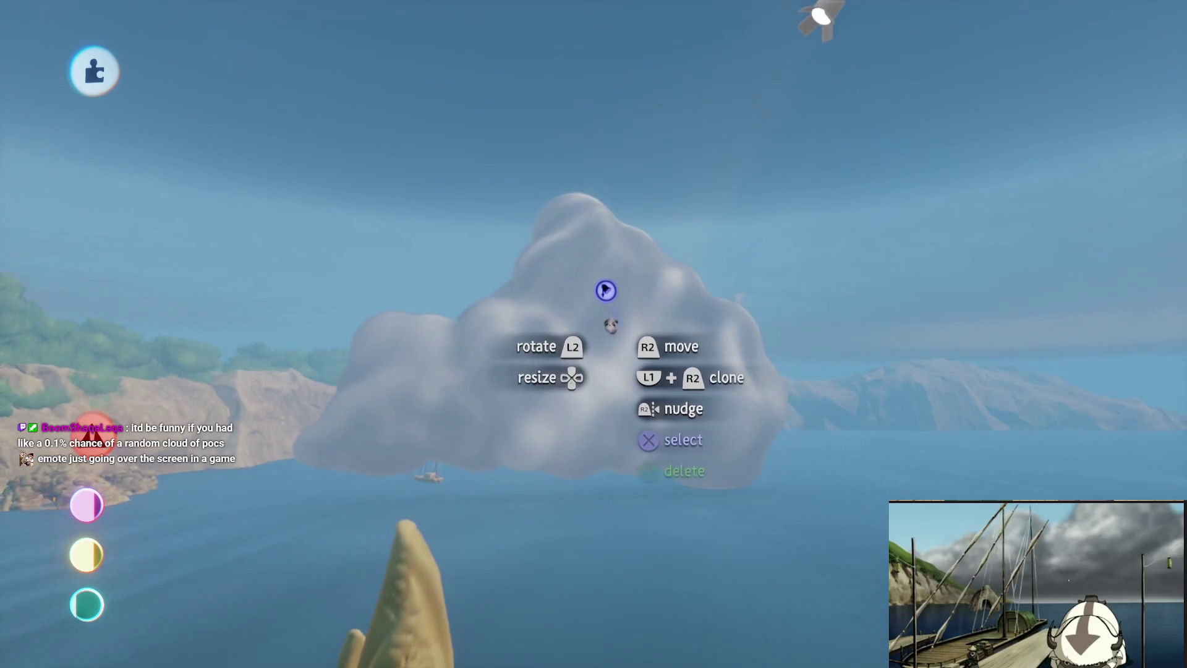
left_click(606, 290)
mouse_move(733, 180)
left_mouse_down()
mouse_move(694, 159)
mouse_move(572, 164)
left_mouse_up()
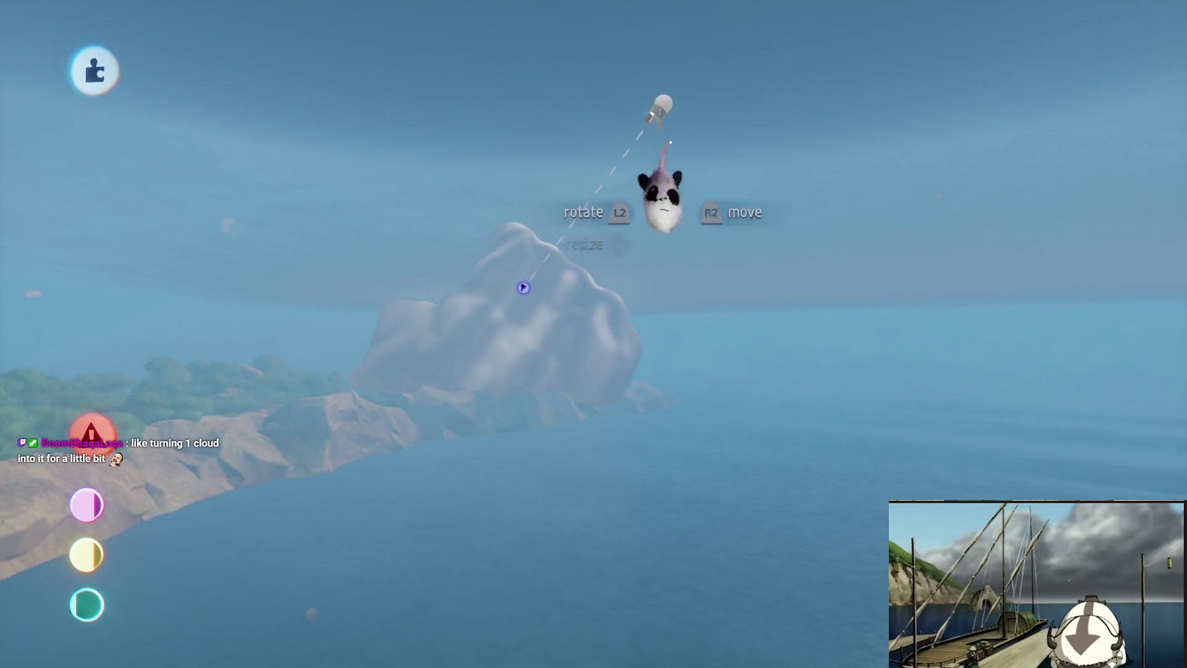
In the light's settings, switch the projected Use Image pattern from 1 to 2.
left_click(658, 188)
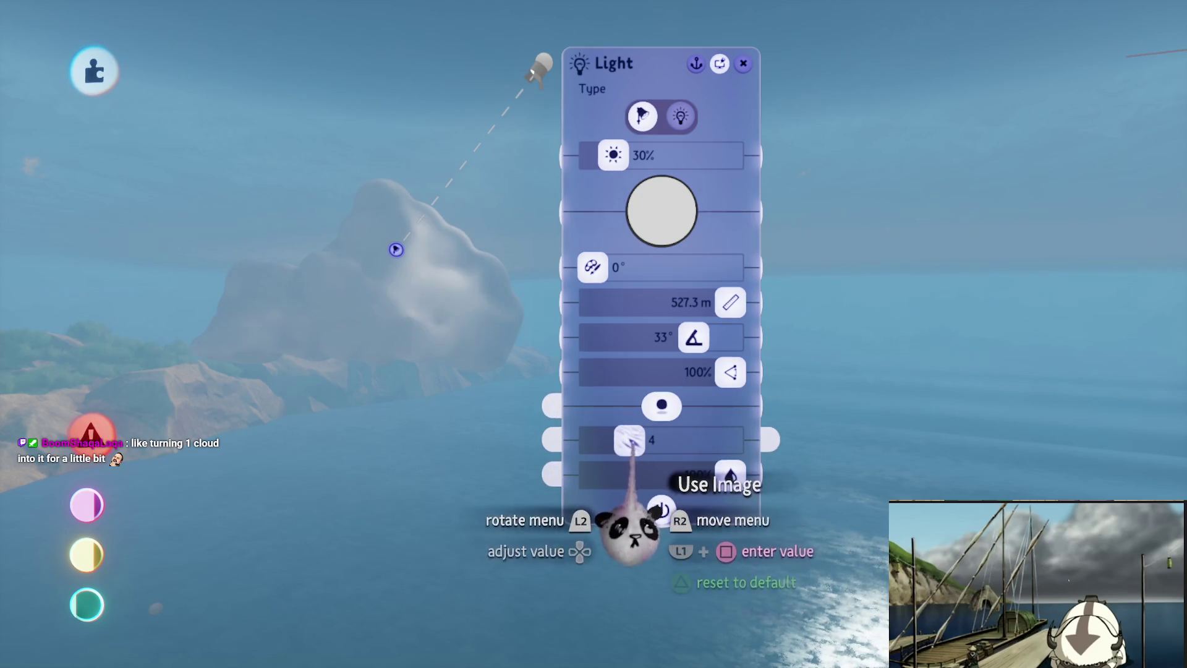
key("Right")
key("Right")
key("Right")
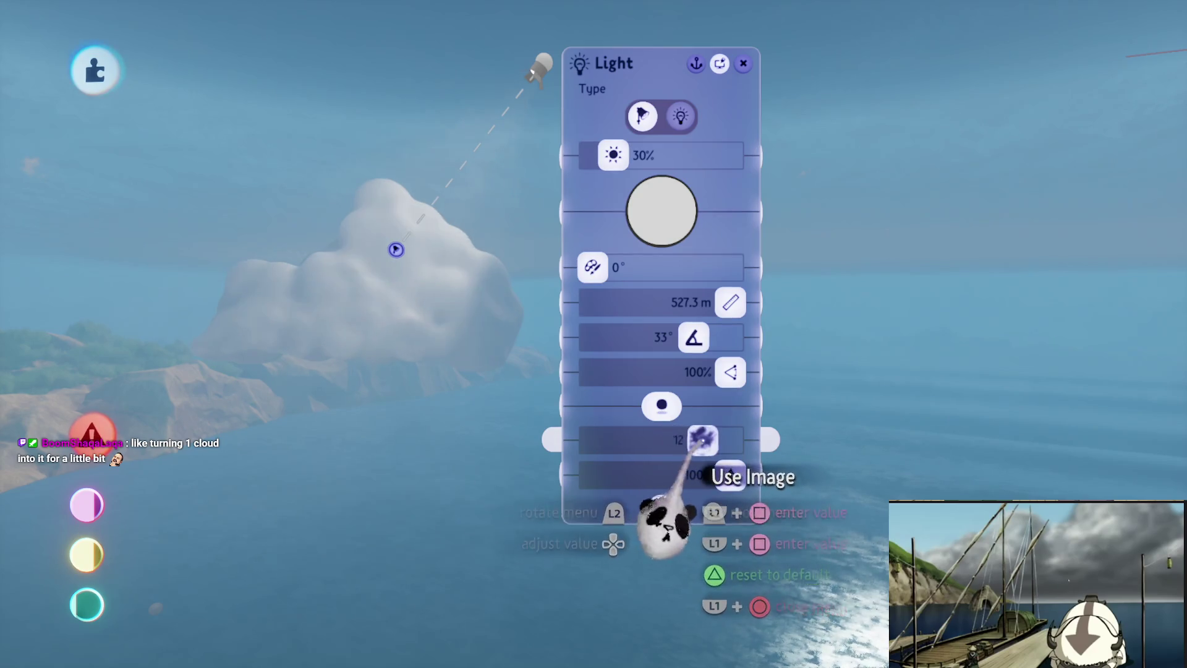
left_click_drag(703, 440, 602, 440)
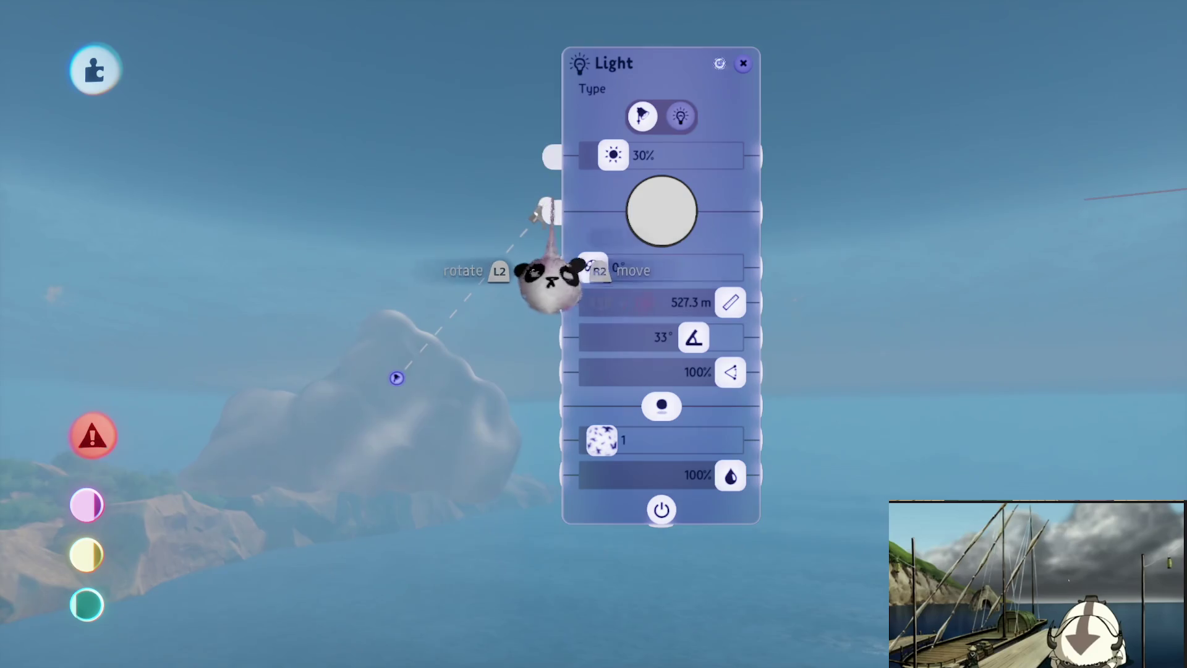
Lower the light over the cloud and island, then close its settings.
mouse_move(549, 278)
middle_mouse_down()
mouse_move(472, 276)
mouse_move(461, 204)
mouse_move(441, 189)
mouse_move(450, 148)
middle_mouse_up()
left_click_drag(456, 102, 429, 201)
mouse_move(425, 112)
left_mouse_down()
mouse_move(416, 141)
mouse_move(402, 106)
mouse_move(393, 164)
left_mouse_up()
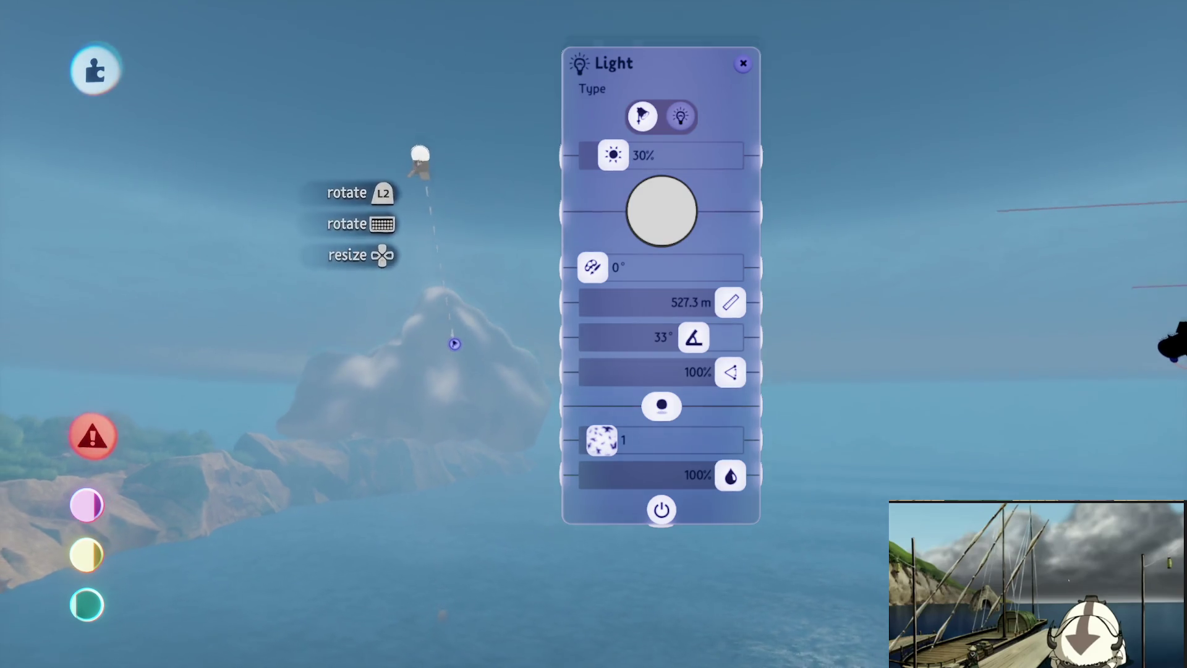
left_click_drag(420, 162, 413, 173)
scroll(594, 334, "up", 3)
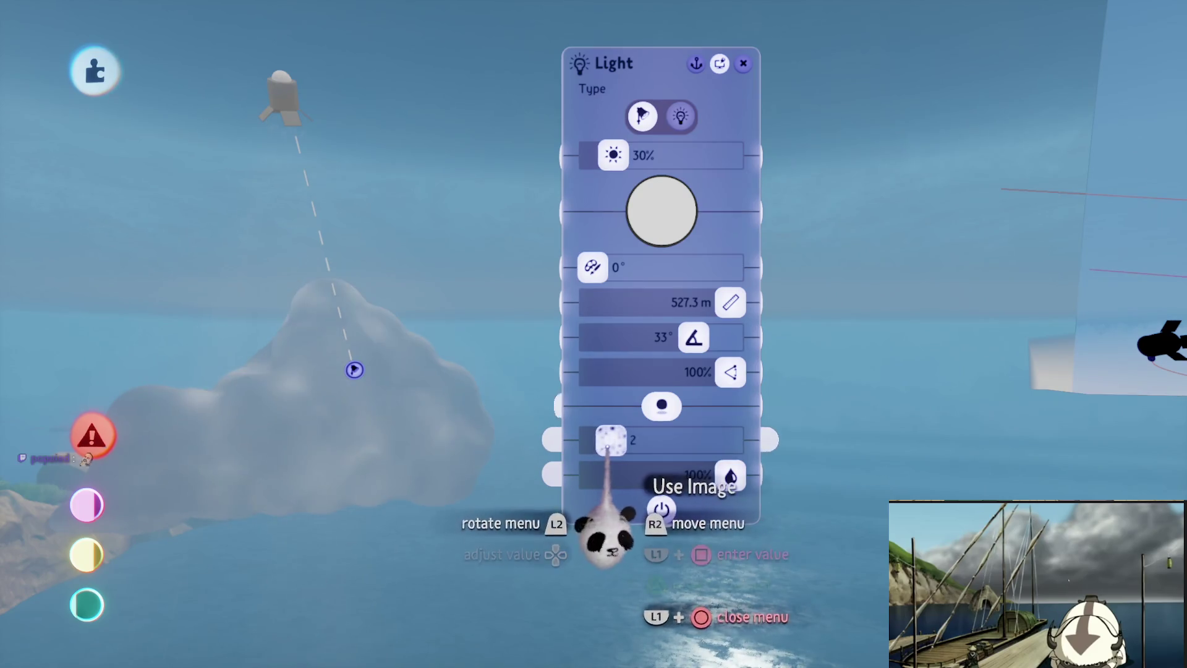
key("Escape")
middle_click_drag(625, 396, 493, 318)
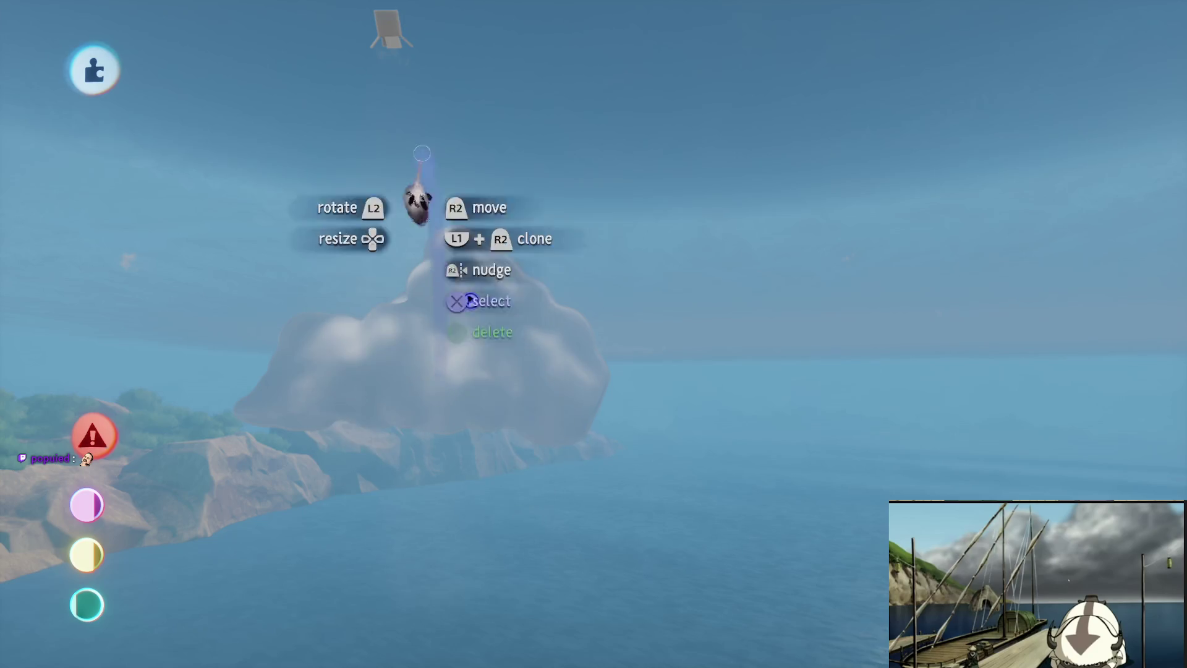
Enlarge the cloud to about 566%, raise it above the harbour, and open its properties.
mouse_move(438, 279)
left_mouse_down()
mouse_move(525, 303)
mouse_move(474, 231)
mouse_move(480, 353)
mouse_move(500, 252)
left_mouse_up()
scroll(528, 177, "up", 5)
left_click_drag(528, 176, 604, 24)
mouse_move(467, 295)
left_mouse_down()
mouse_move(452, 371)
mouse_move(570, 433)
left_mouse_up()
mouse_move(679, 437)
left_mouse_down()
mouse_move(555, 442)
mouse_move(538, 249)
mouse_move(559, 231)
mouse_move(590, 381)
left_mouse_up()
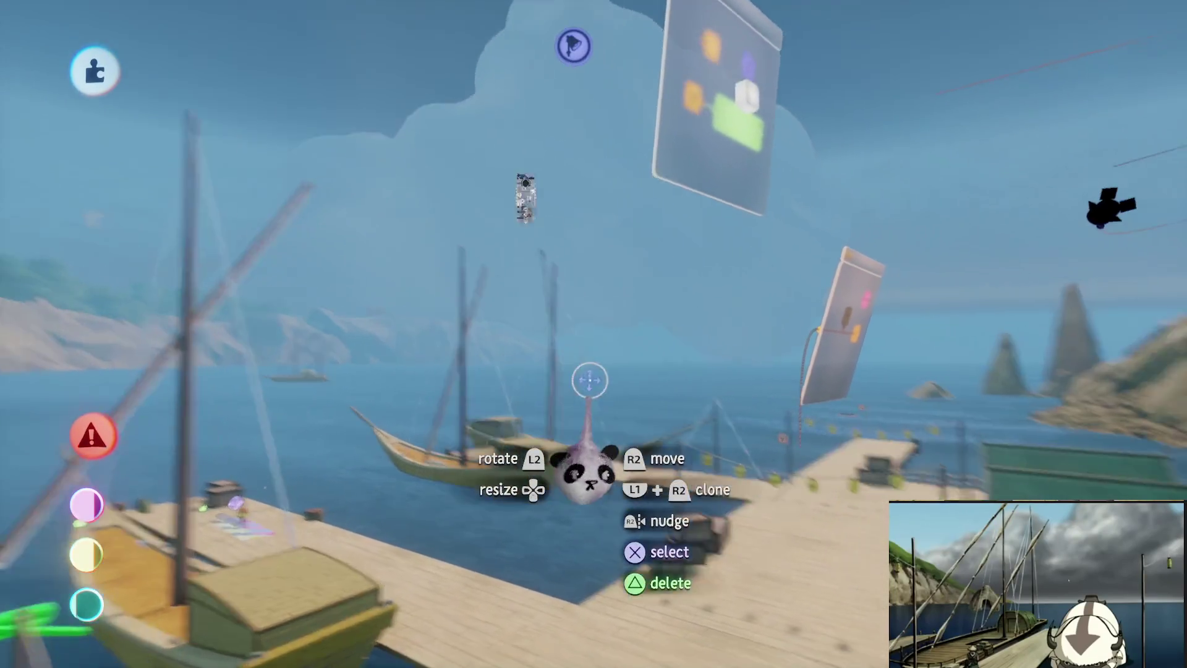
left_click(590, 381)
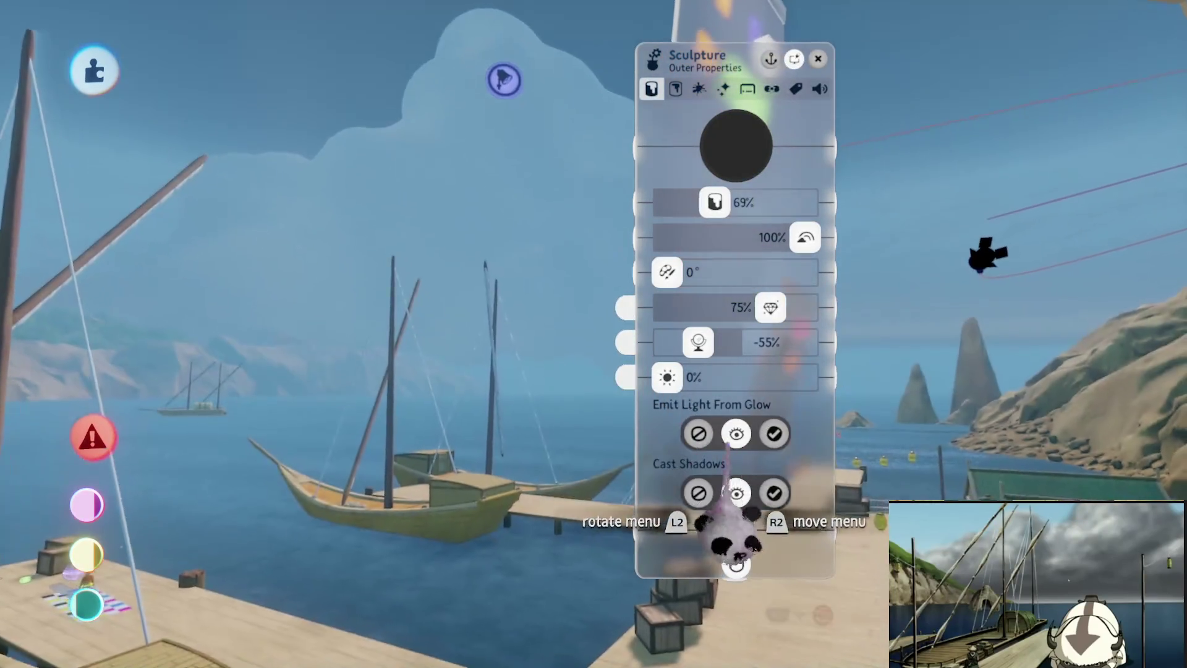
Open the cloud's Tint Colour wheel and close it with the colour unchanged.
left_click(736, 146)
key("Escape")
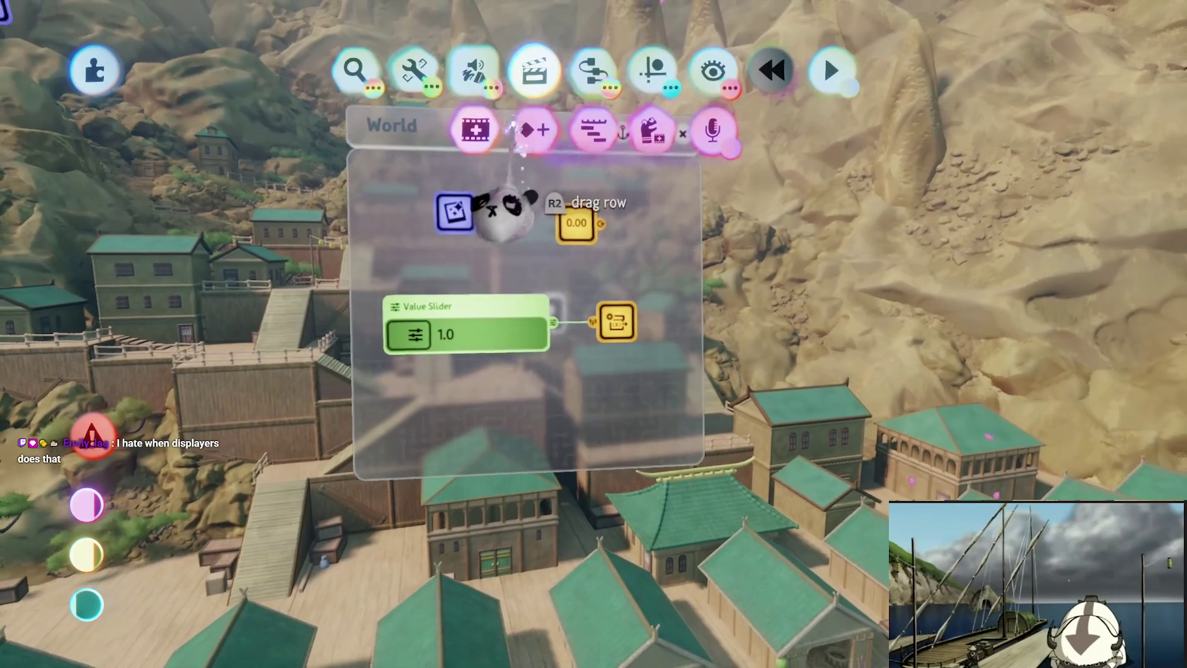
Clone a gadget and stamp the copy into the World microchip by the Value Slider.
left_click(492, 198)
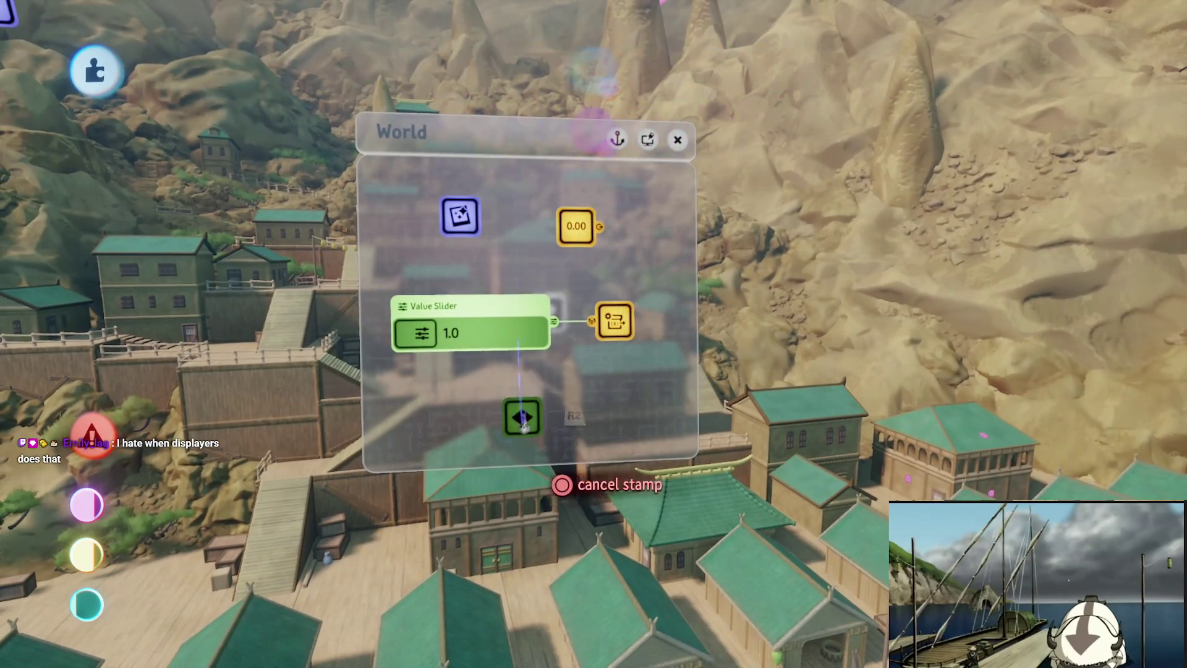
left_click(524, 428)
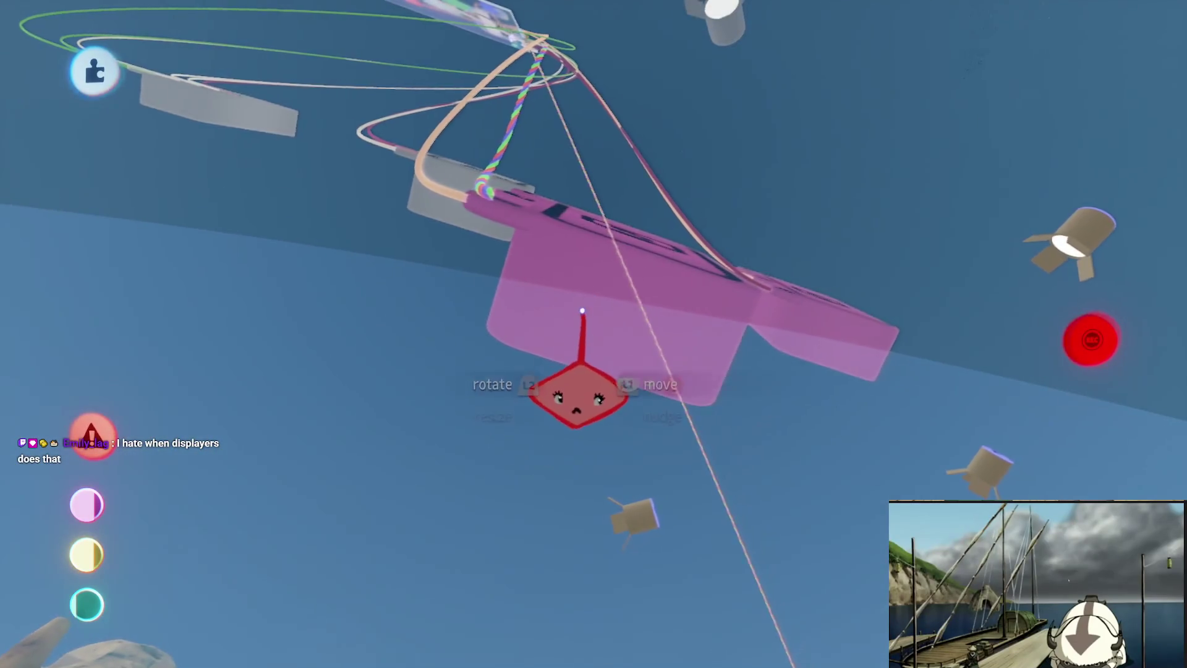